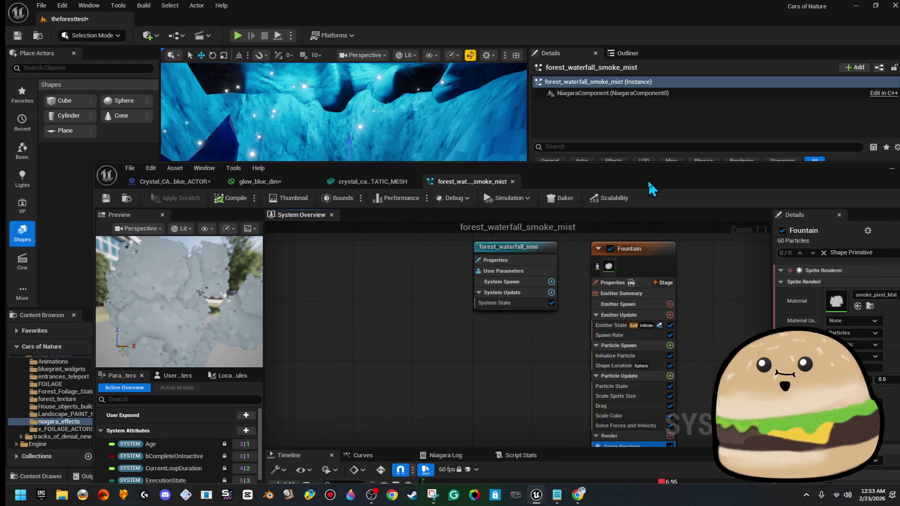
- Position the forest_waterfall_smoke_mist Niagara editor over the cave level so its timeline is visible
drag(648, 179, 679, 246)
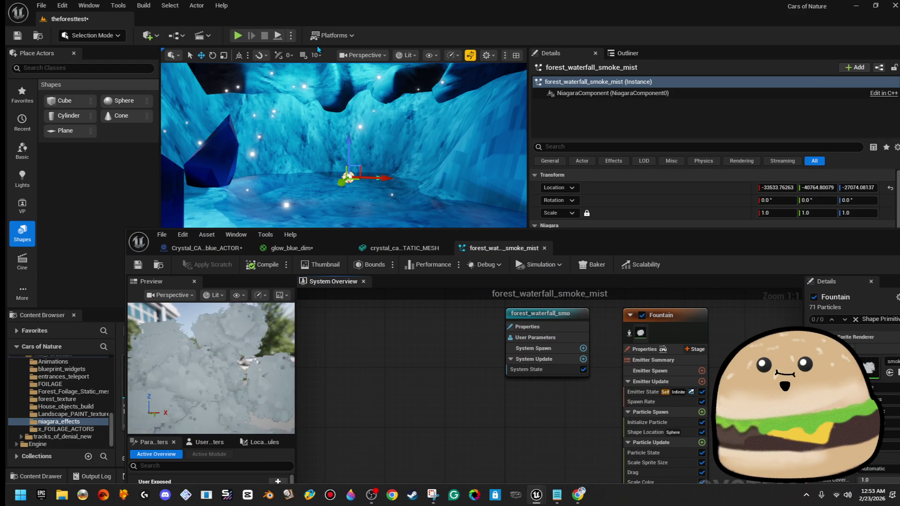
click(375, 55)
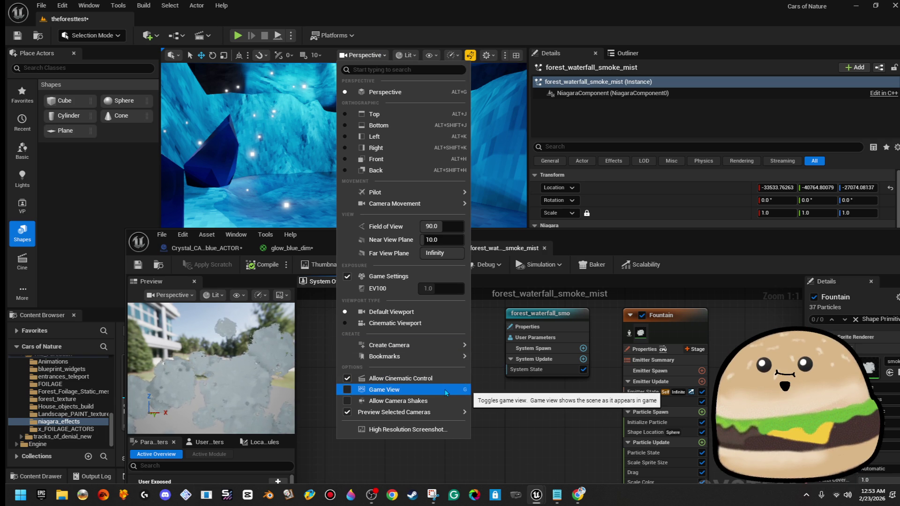
mouse_move(632, 244)
mouse_down()
mouse_move(601, 143)
mouse_move(584, 124)
mouse_up()
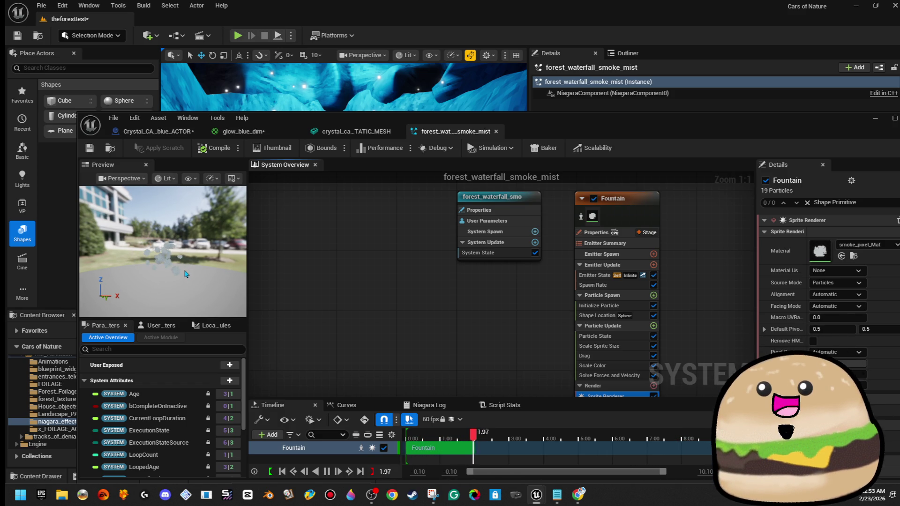
- Inspect the Fountain emitter's Scale Sprite Size curve and Particle State settings
mouse_move(729, 127)
mouse_down()
mouse_move(675, 124)
mouse_move(701, 136)
mouse_move(713, 98)
mouse_up()
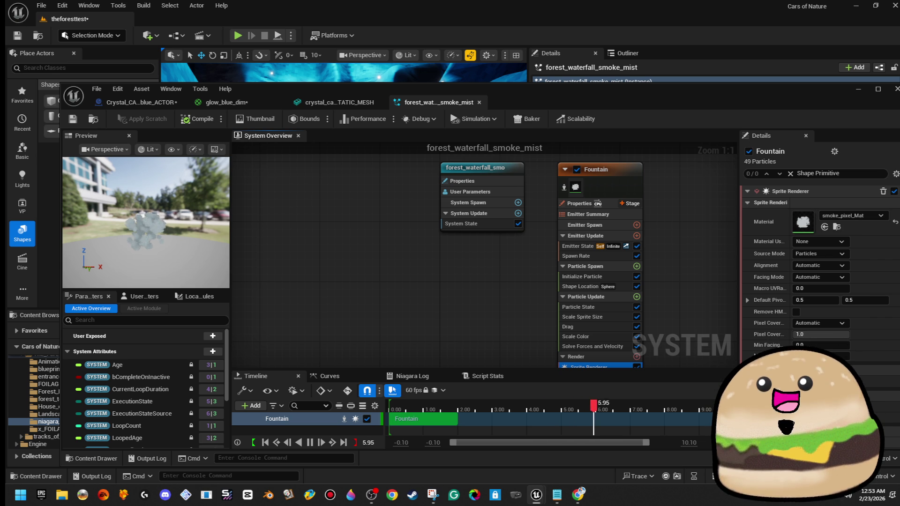
scroll(657, 291, down, 3)
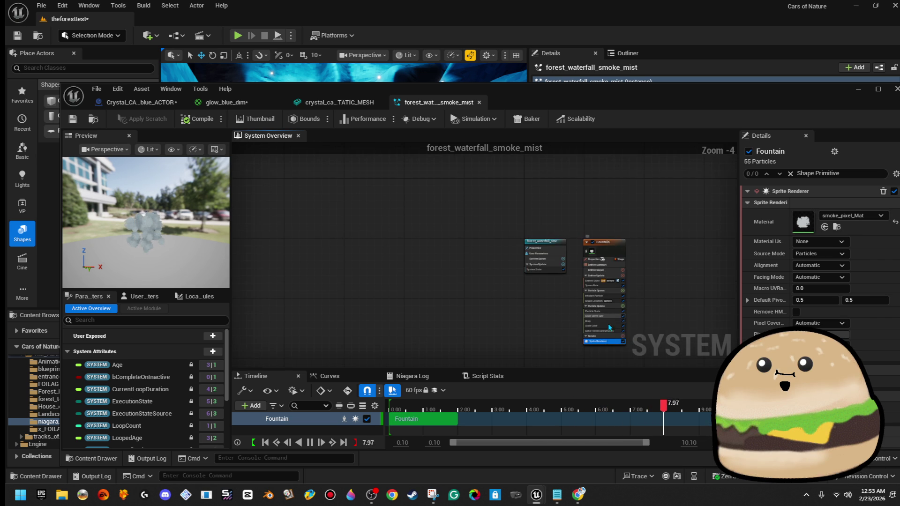
scroll(606, 360, up, 3)
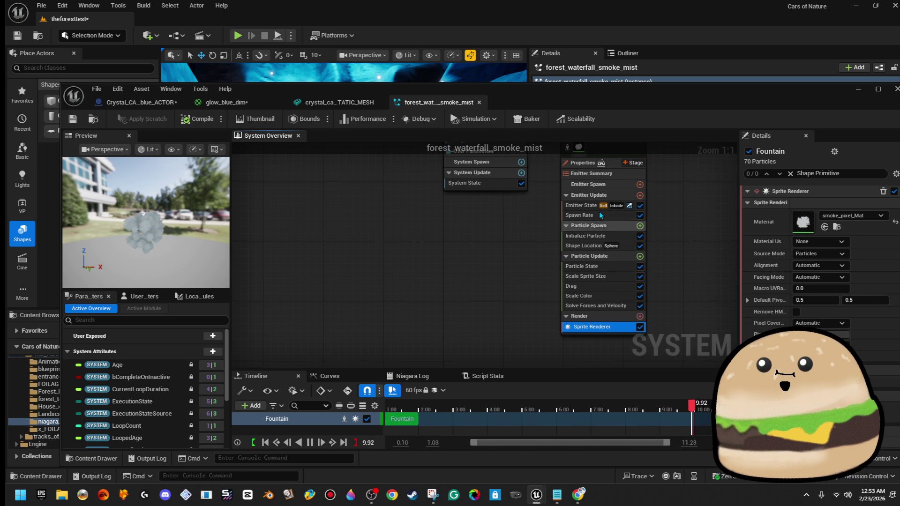
click(619, 277)
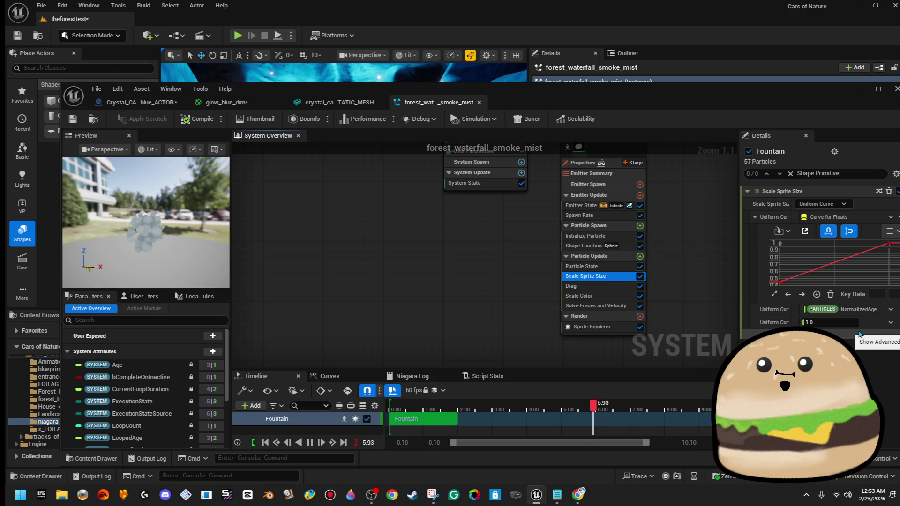
click(582, 266)
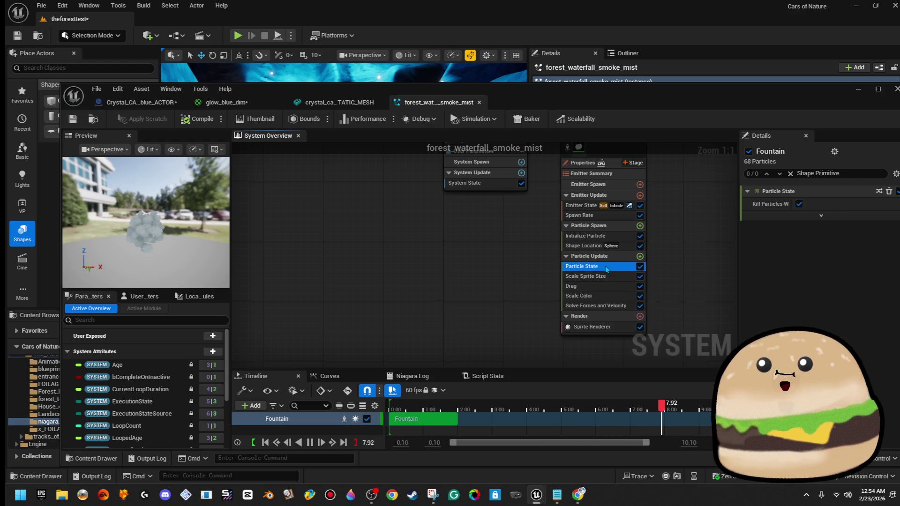
click(586, 276)
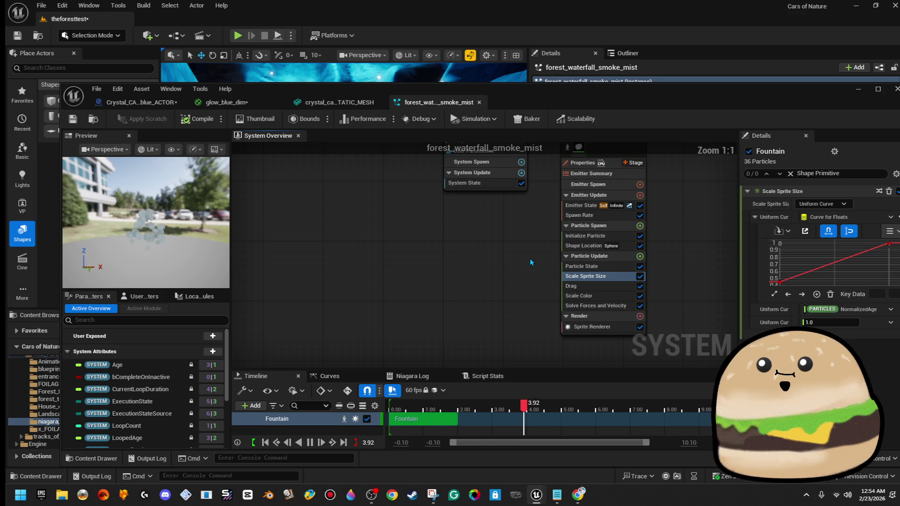
- Select the Fountain emitter and filter its Details for size settings
scroll(647, 252, down, 2)
click(530, 229)
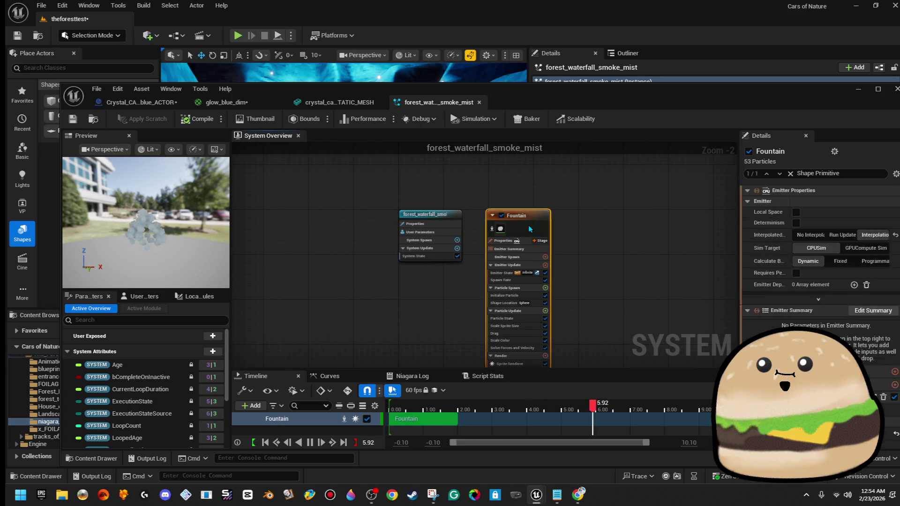
click(854, 174)
text(f)
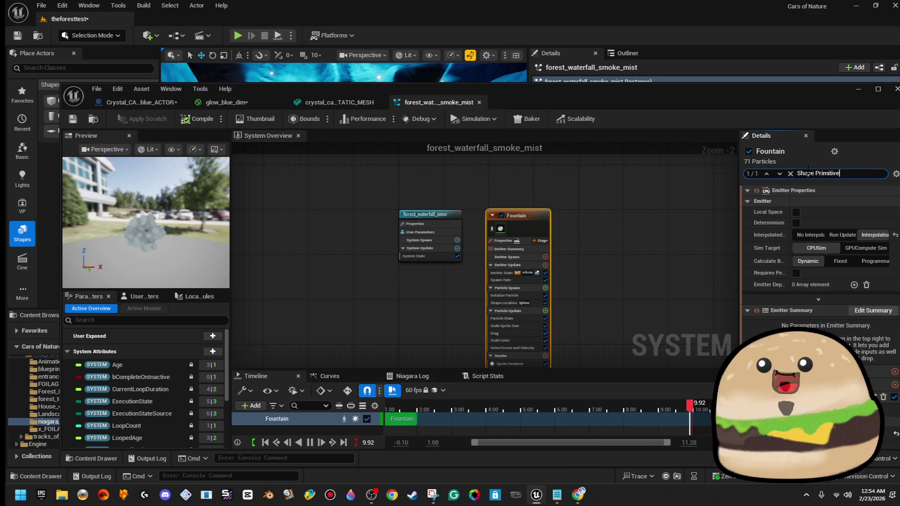
text(ze)
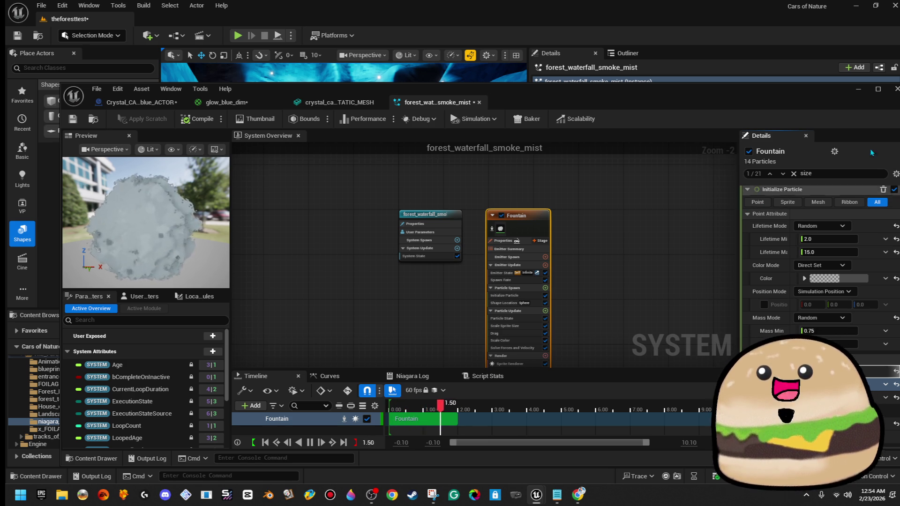
- Play-test the level, moving closer to the waterfall mist, then stop
drag(842, 98, 899, 118)
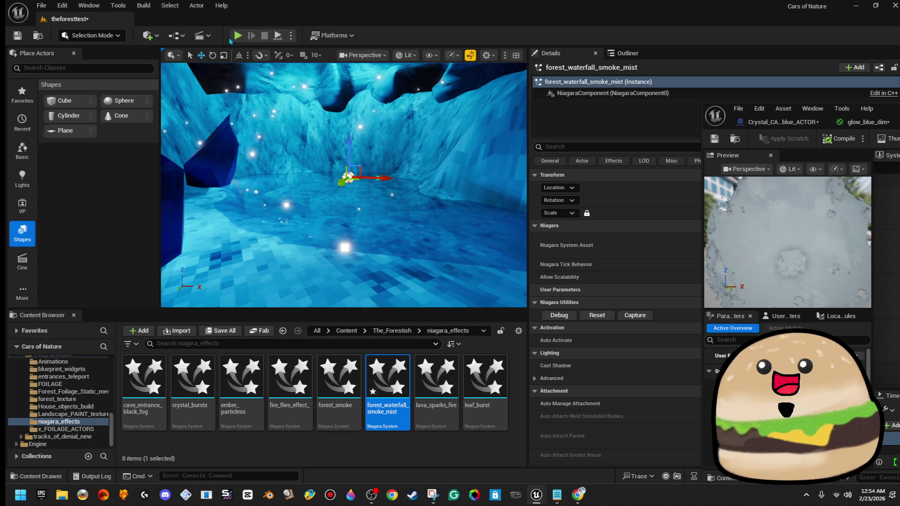
key(alt+p)
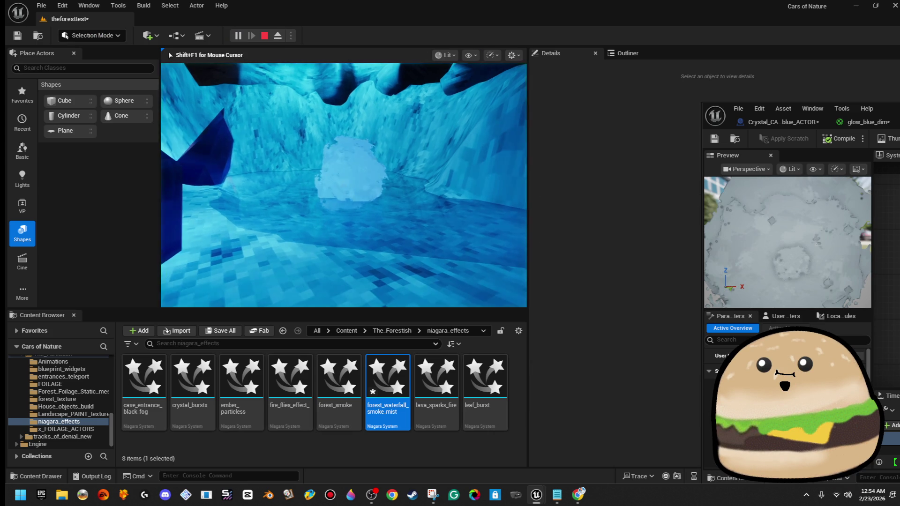
key(w)
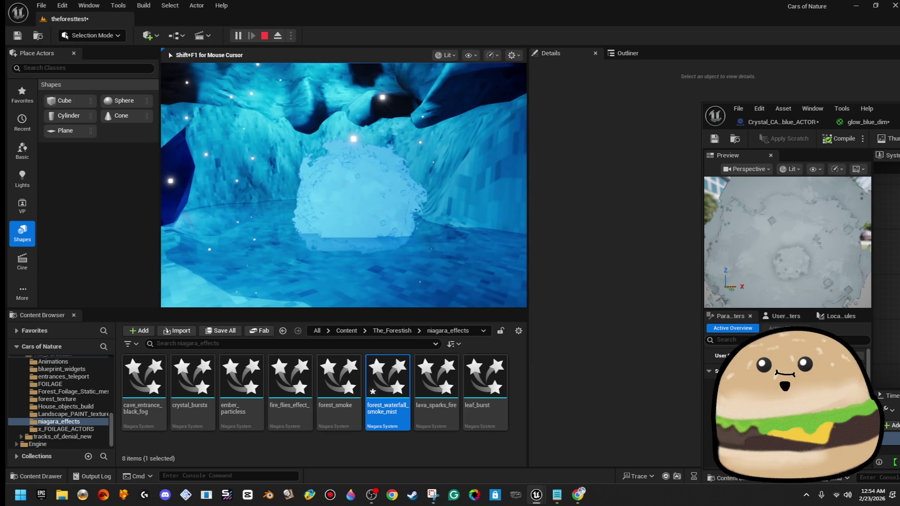
key(Escape)
- Set the Fountain emitter's Sphere Radius to 500 via a 'radi' Details search
mouse_move(896, 111)
mouse_down()
mouse_move(548, 92)
mouse_move(560, 87)
mouse_up()
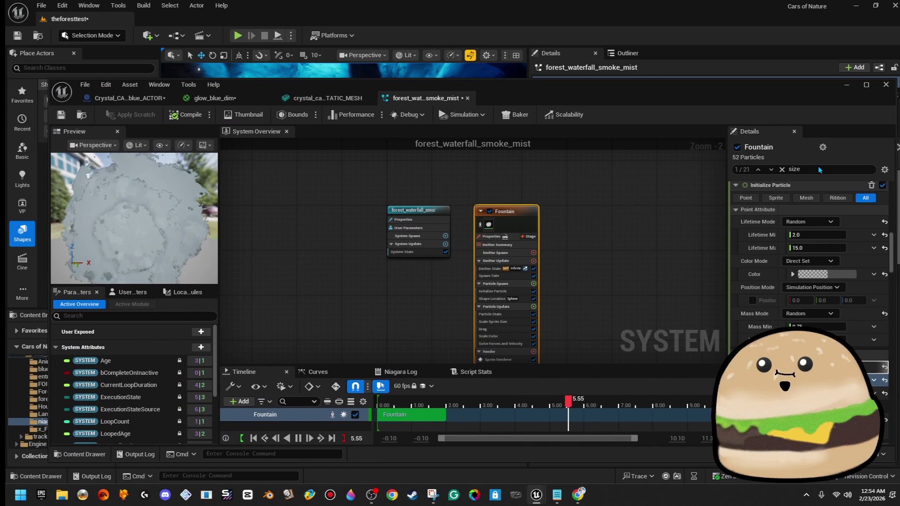
text(radi)
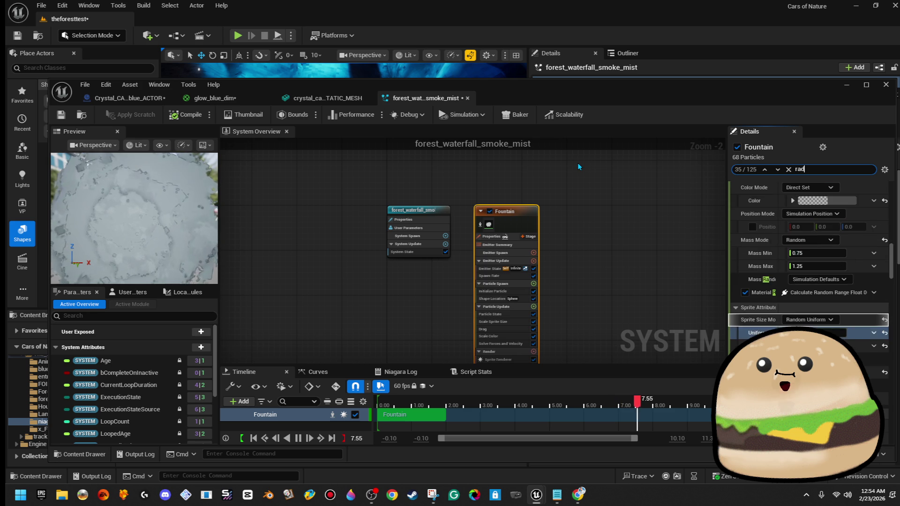
click(811, 300)
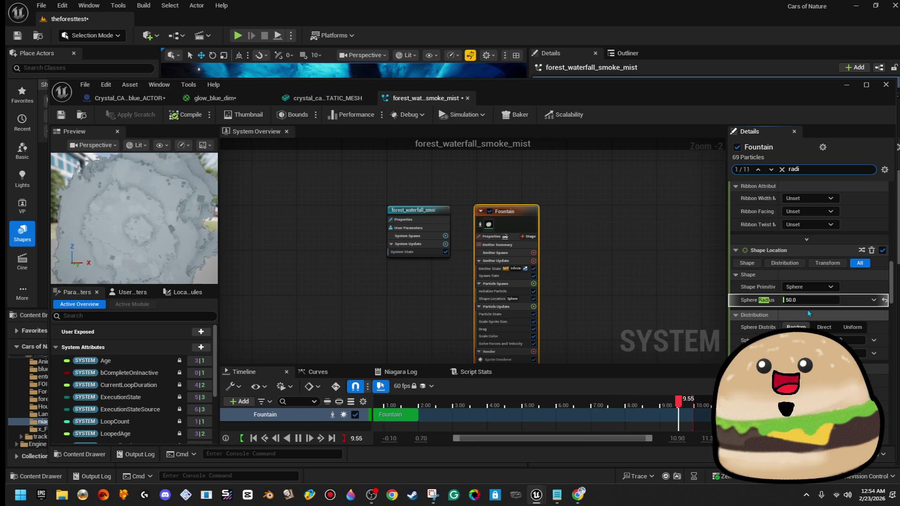
text(500)
key(Return)
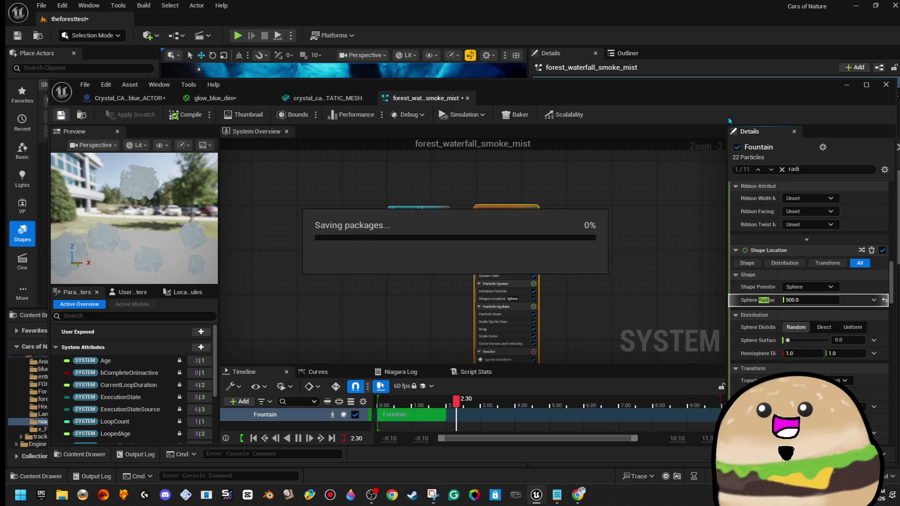
click(866, 84)
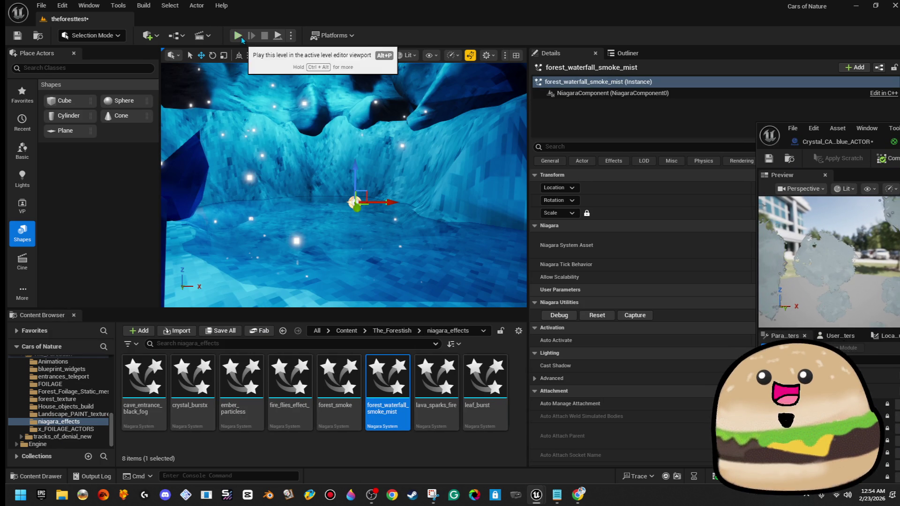
key(alt+p)
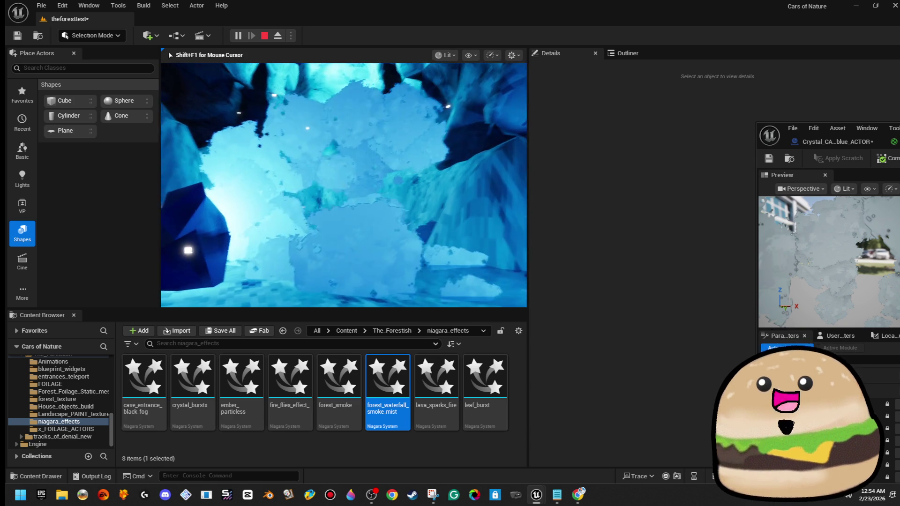
key(Escape)
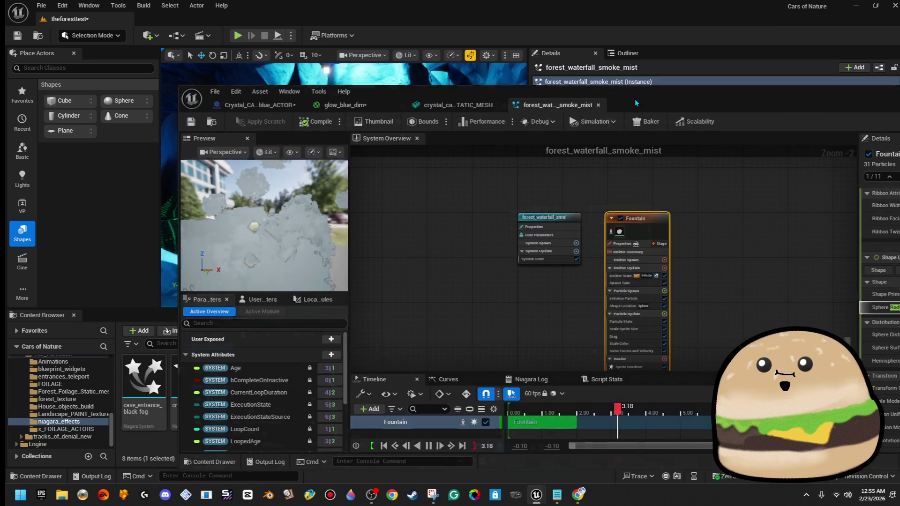
double_click(634, 99)
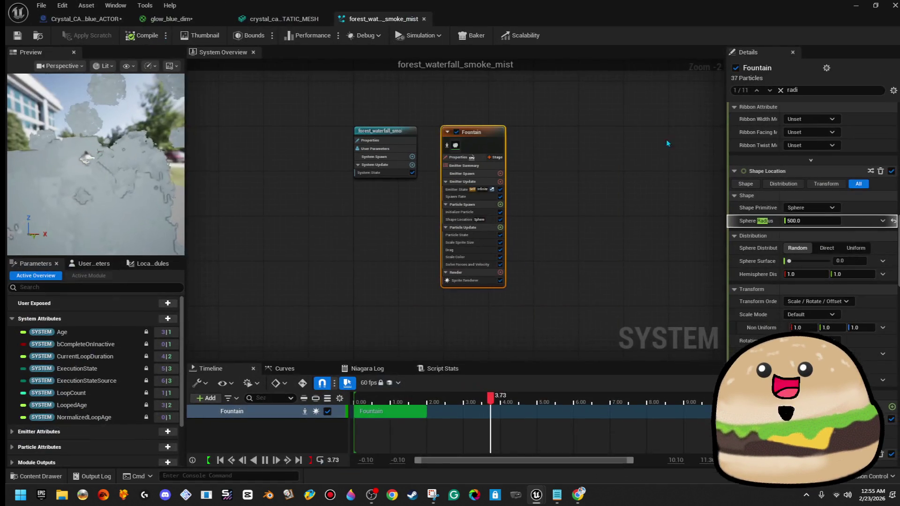
- Change the Fountain's Shape Primitive from Sphere to Torus and save the mist system
click(833, 208)
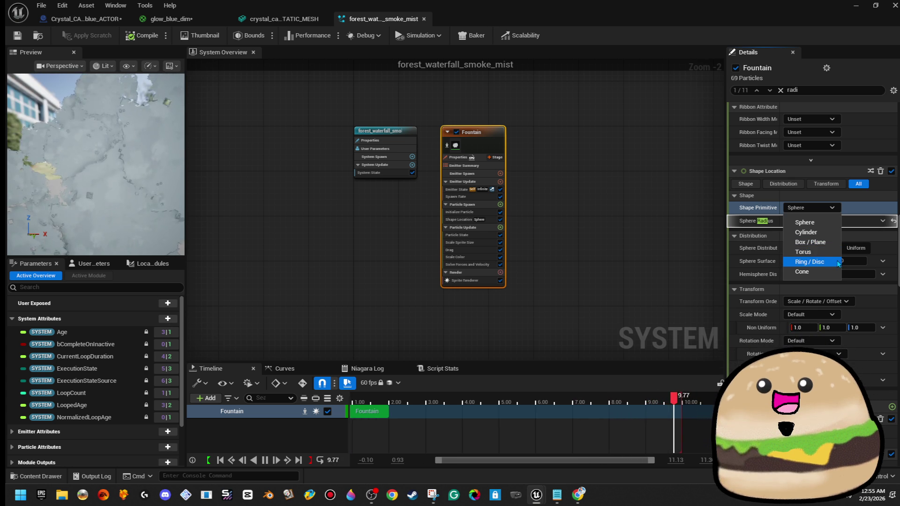
click(837, 257)
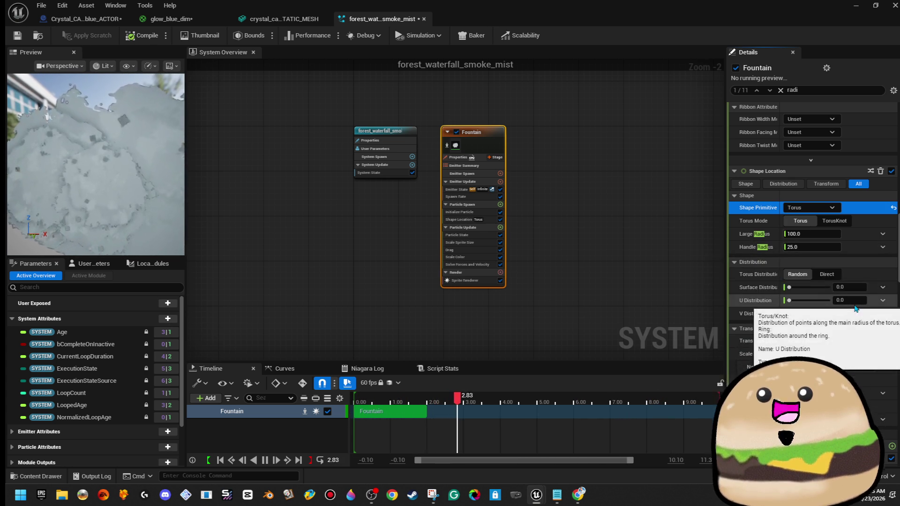
click(833, 208)
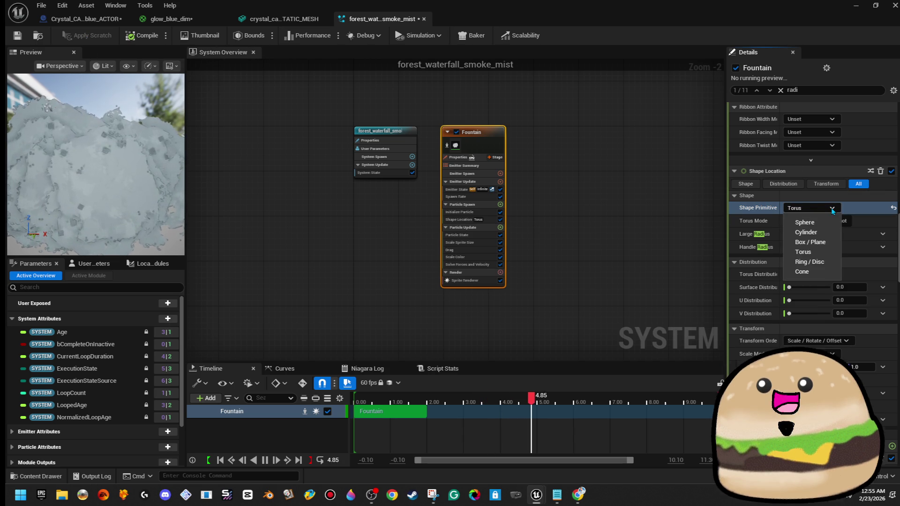
click(833, 211)
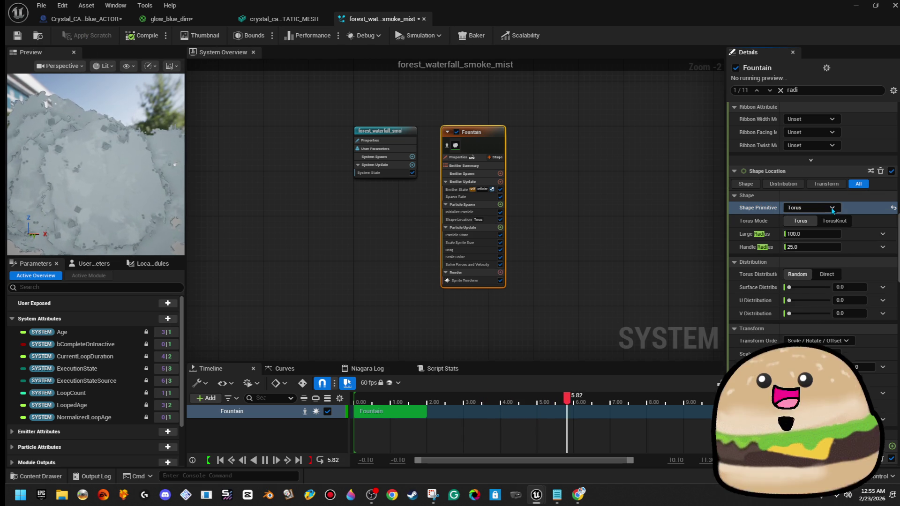
click(18, 36)
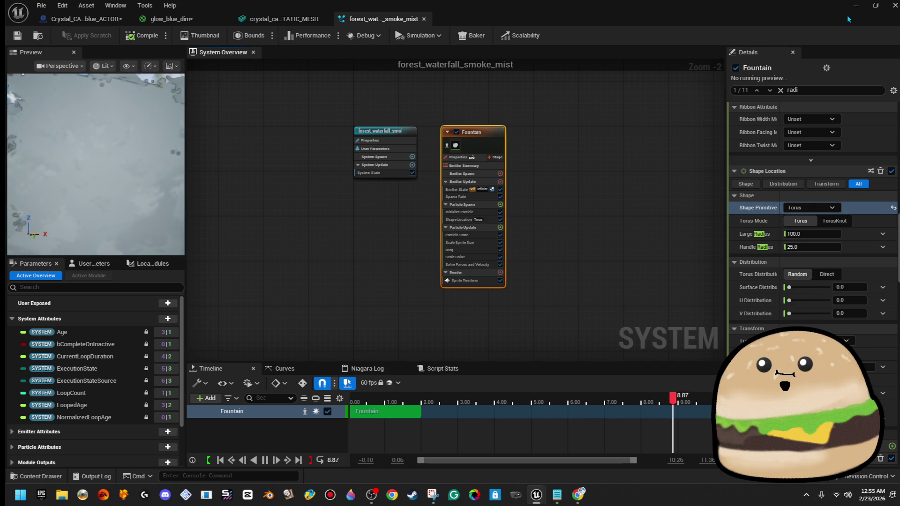
click(855, 6)
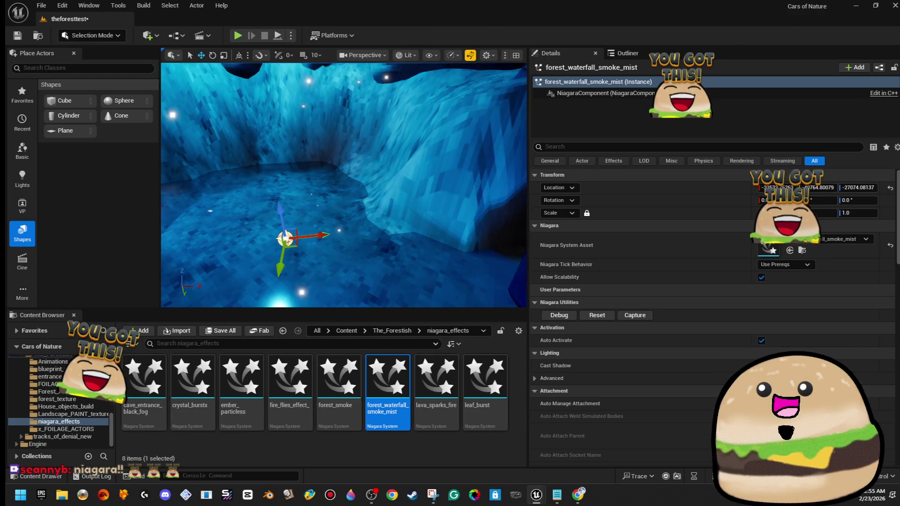
- Move the smoke mist emitter to a new cave spot and play-test the level
mouse_move(276, 220)
mouse_down()
mouse_move(315, 215)
mouse_move(314, 140)
mouse_up()
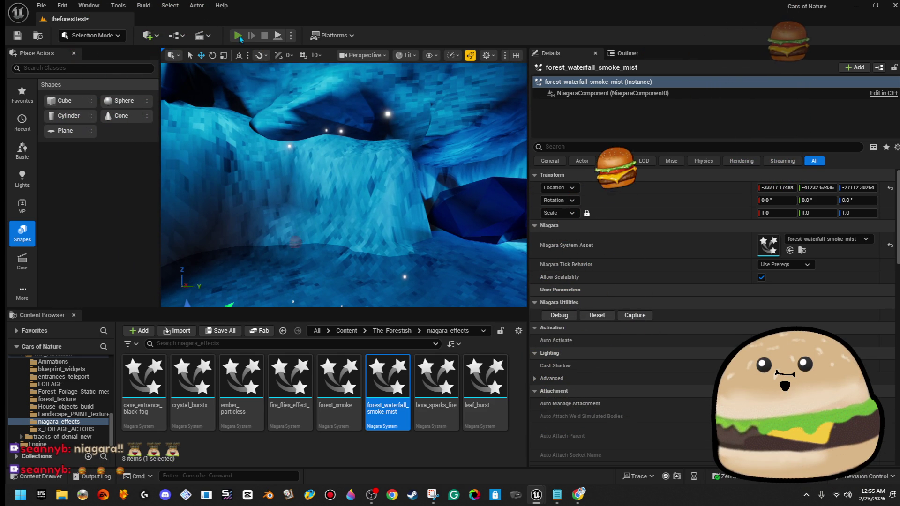
click(238, 36)
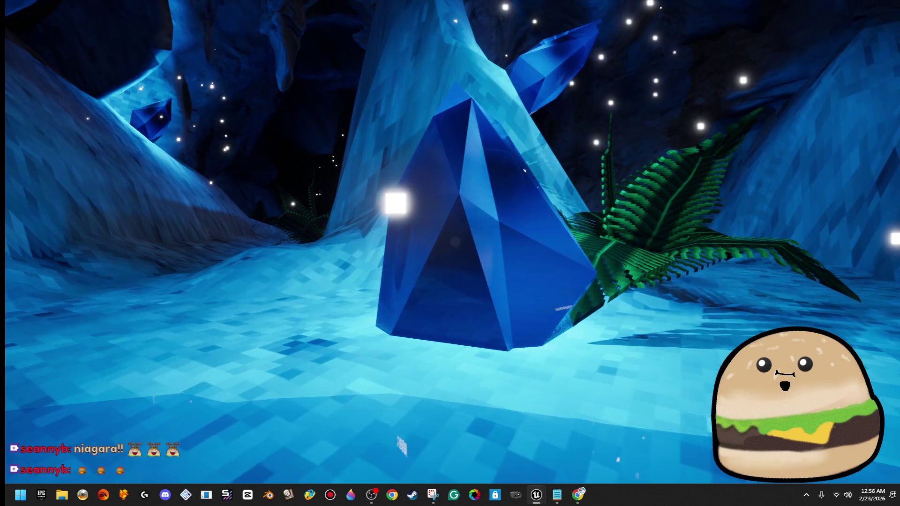
key(g)
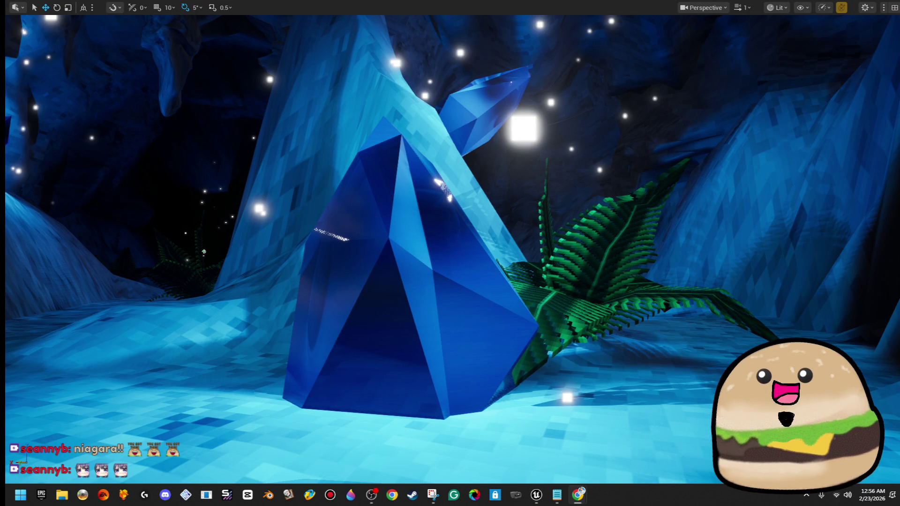
drag(509, 329, 632, 323)
key(F11)
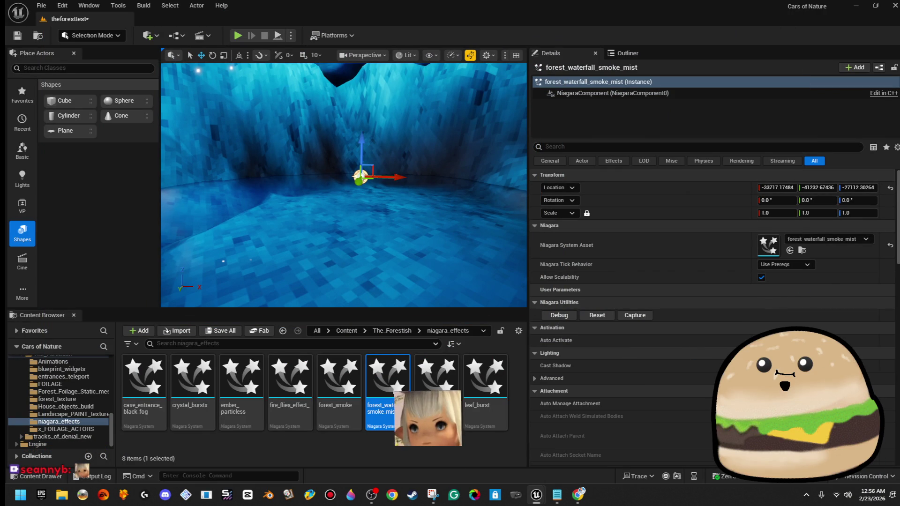
- Bring the forest_waterfall_smoke_mist Niagara editor back in front and drag it over the level editor
mouse_move(536, 494)
click(584, 440)
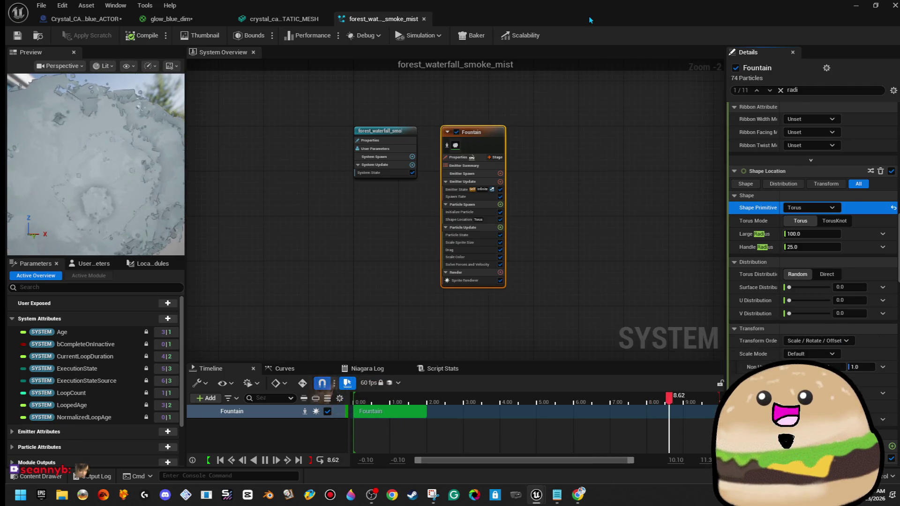
key(alt+Tab)
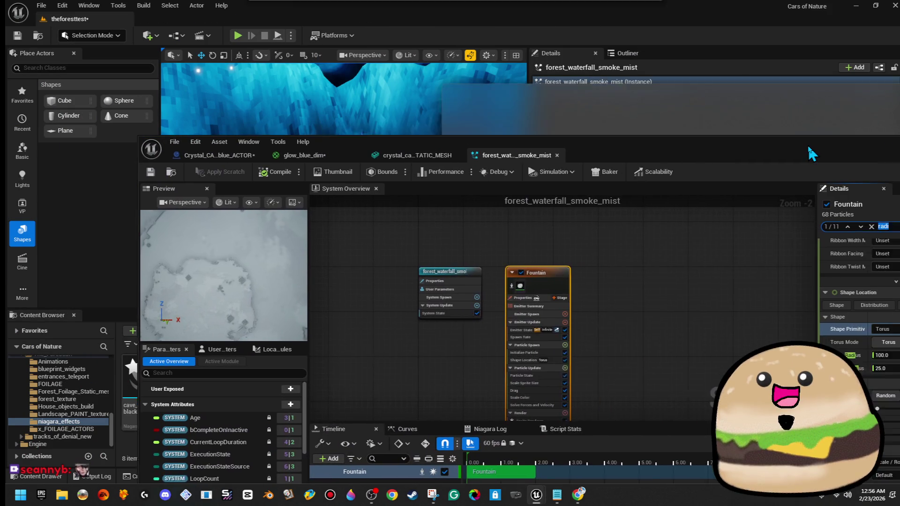
mouse_move(807, 144)
mouse_down()
mouse_move(694, 142)
mouse_move(666, 156)
mouse_up()
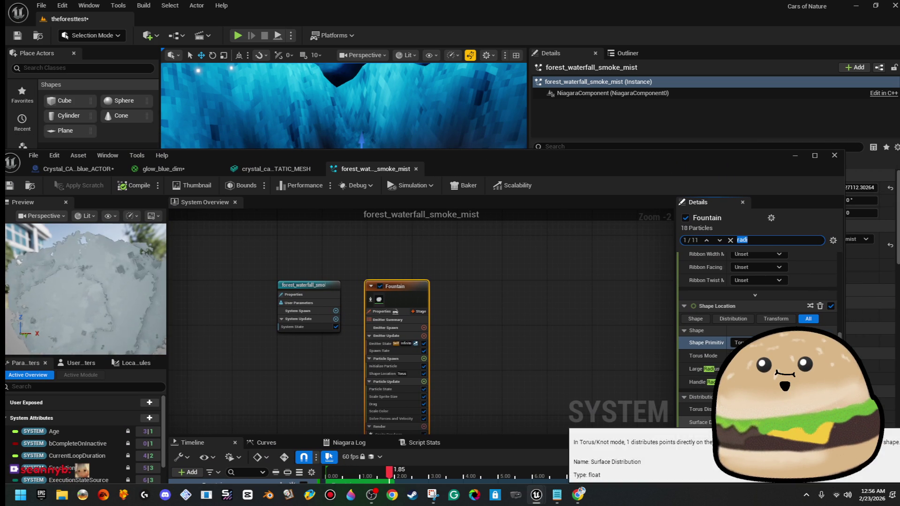
- Search the Fountain's settings for 'radius' and look through the results
scroll(757, 328, down, 2)
scroll(758, 365, down, 10)
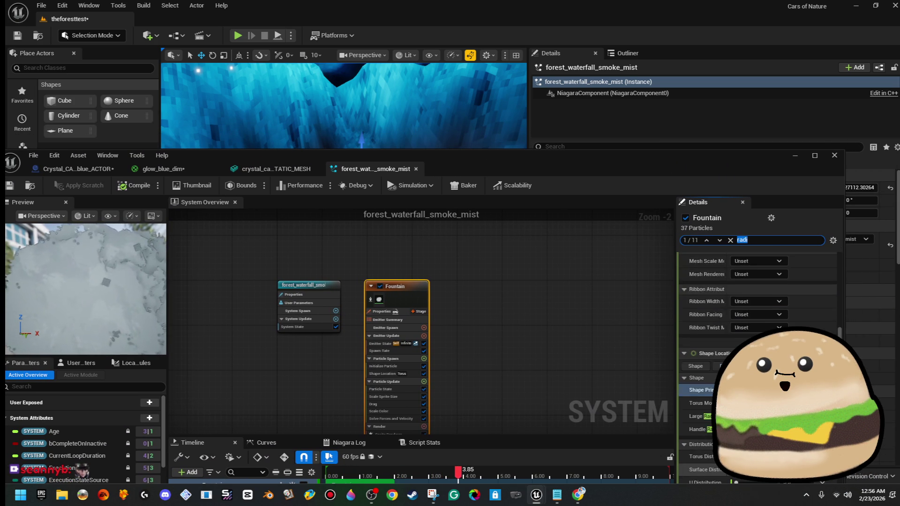
scroll(757, 366, up, 5)
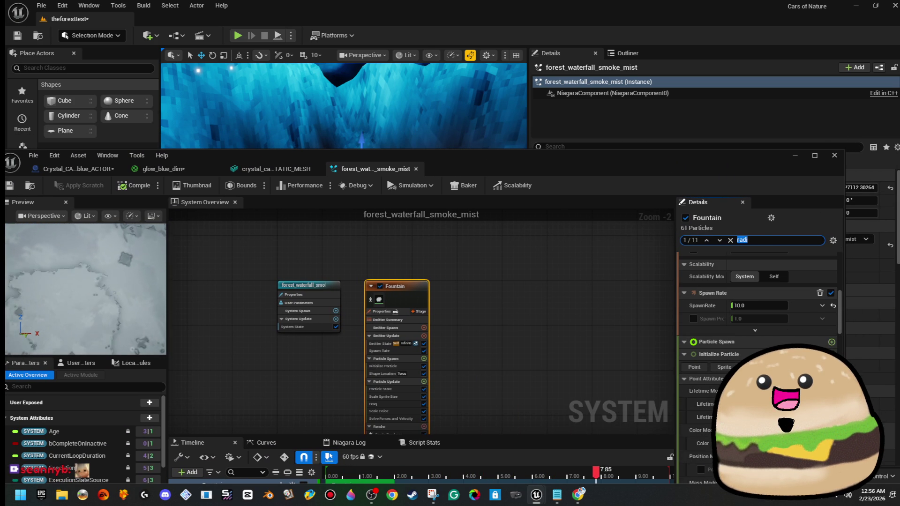
scroll(758, 366, up, 3)
scroll(757, 366, up, 3)
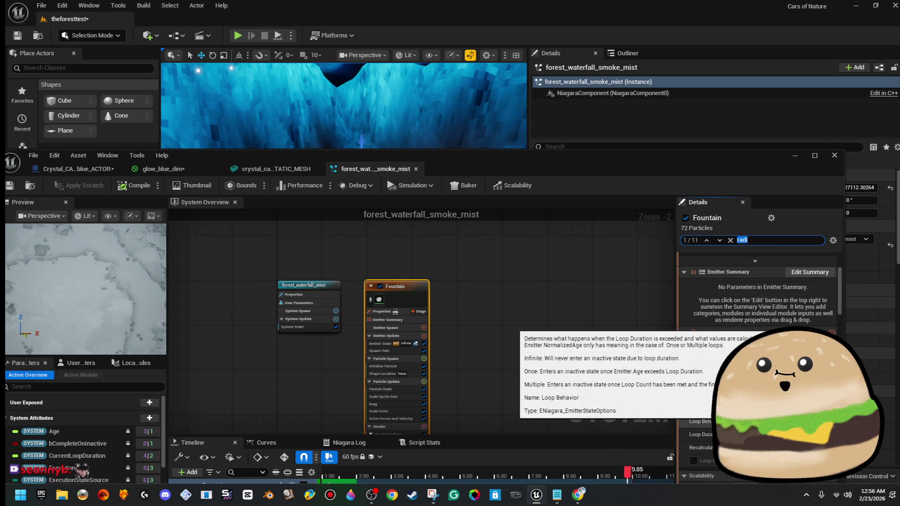
click(767, 237)
key(BackSpace)
text(ius)
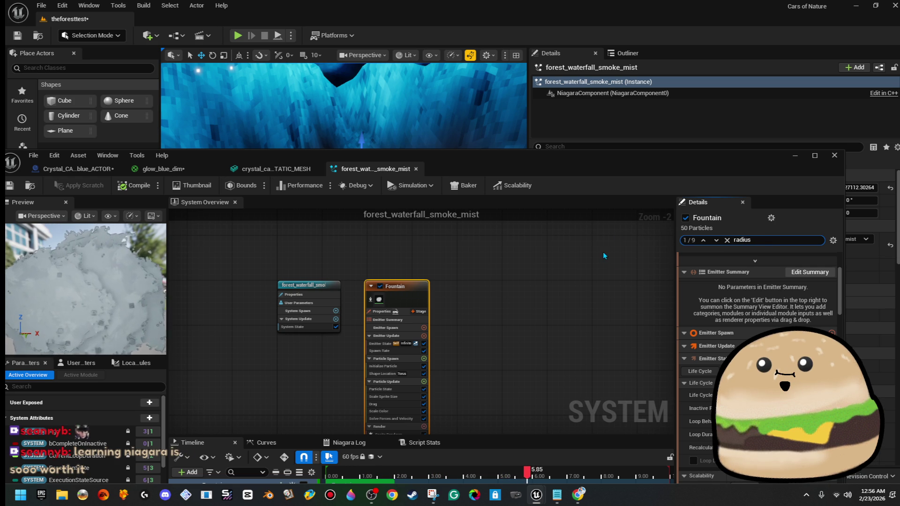
scroll(775, 266, down, 2)
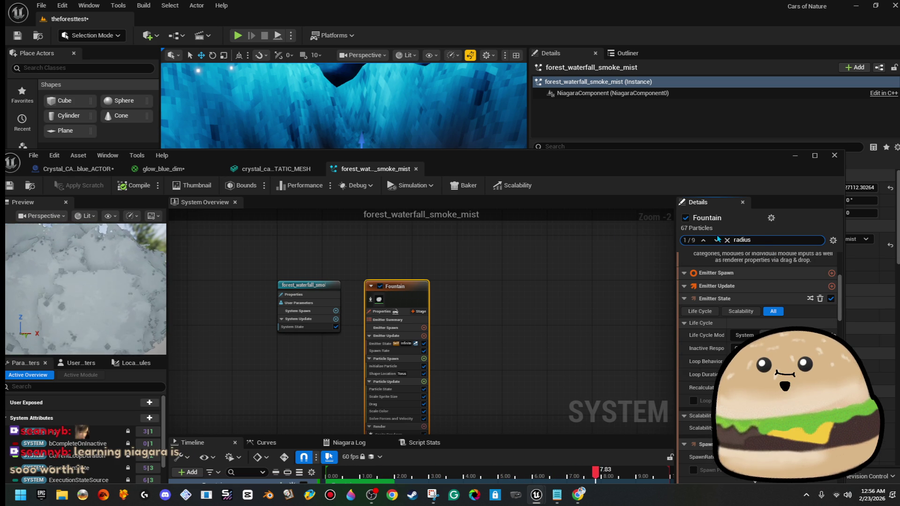
key(Escape)
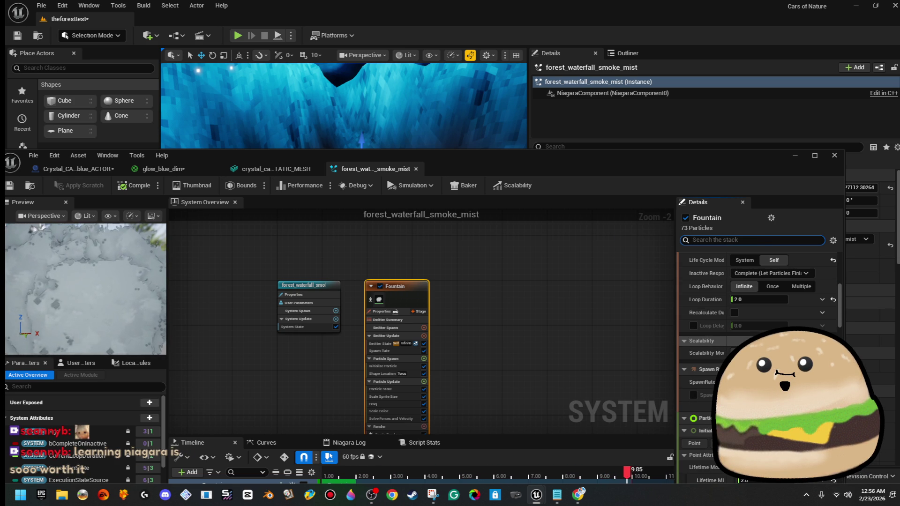
- Clear the misspelled 'radis' search and reselect the Fountain emitter
click(522, 250)
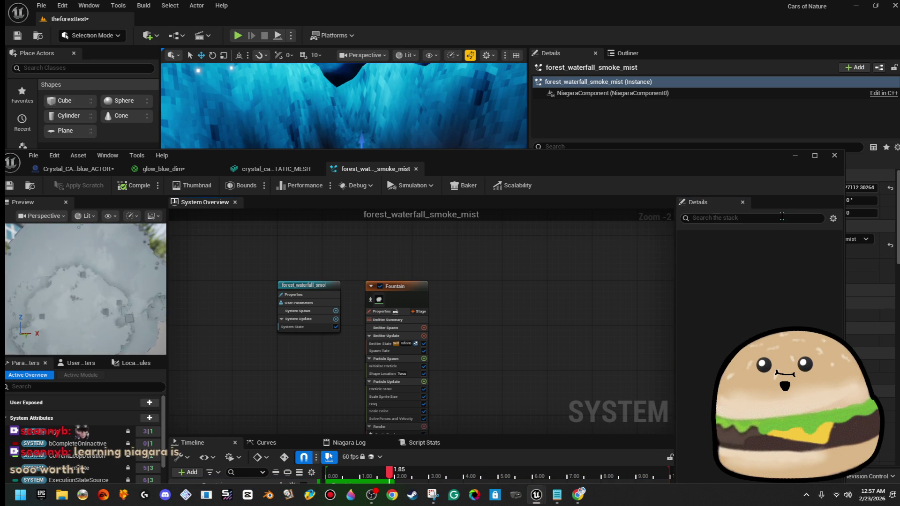
click(781, 218)
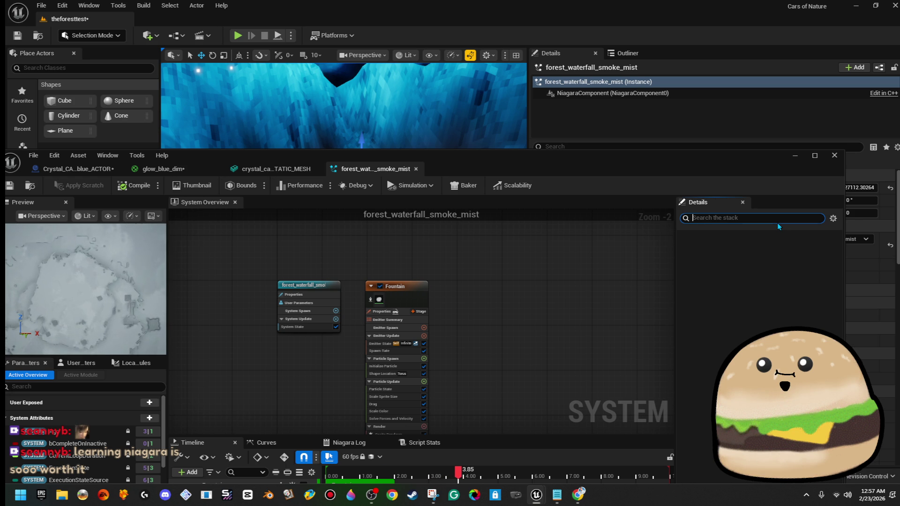
text(r)
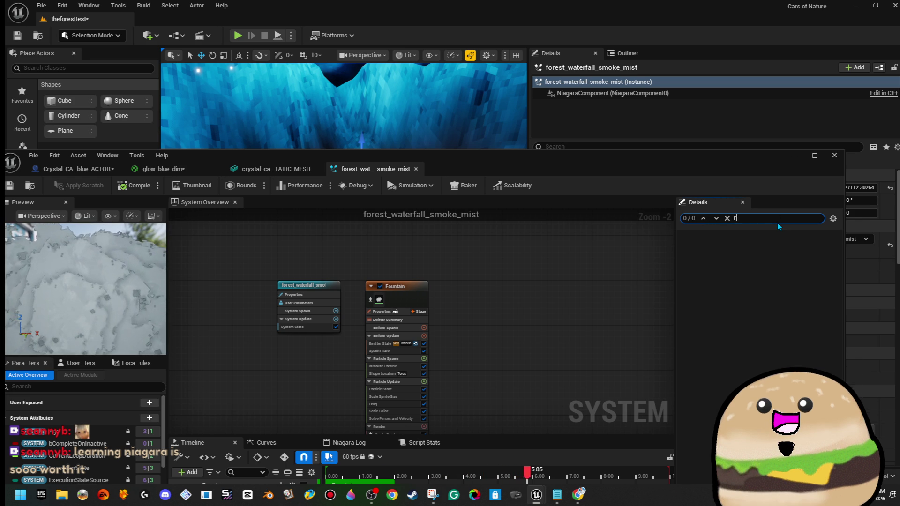
text(adis)
key(ctrl+a)
key(BackSpace)
click(426, 295)
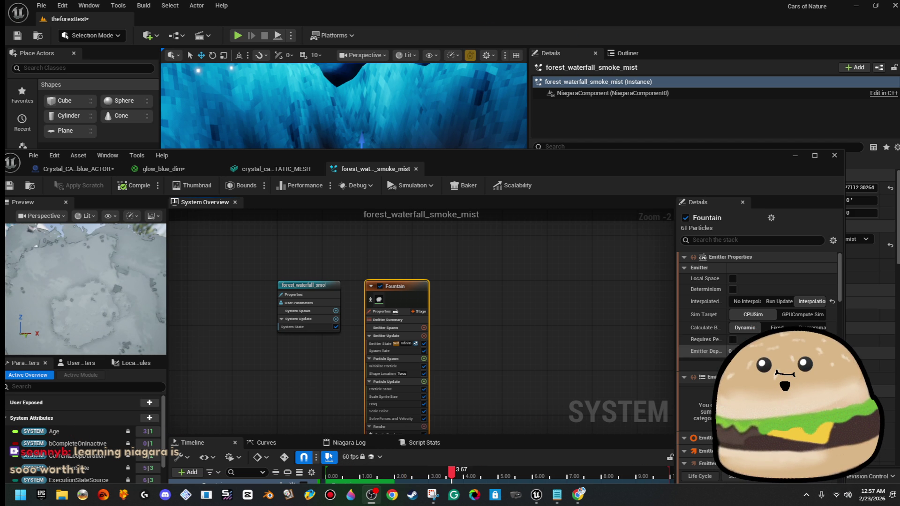
- Maximize the editor and set the torus Large Radius under Shape Location to 500
double_click(758, 160)
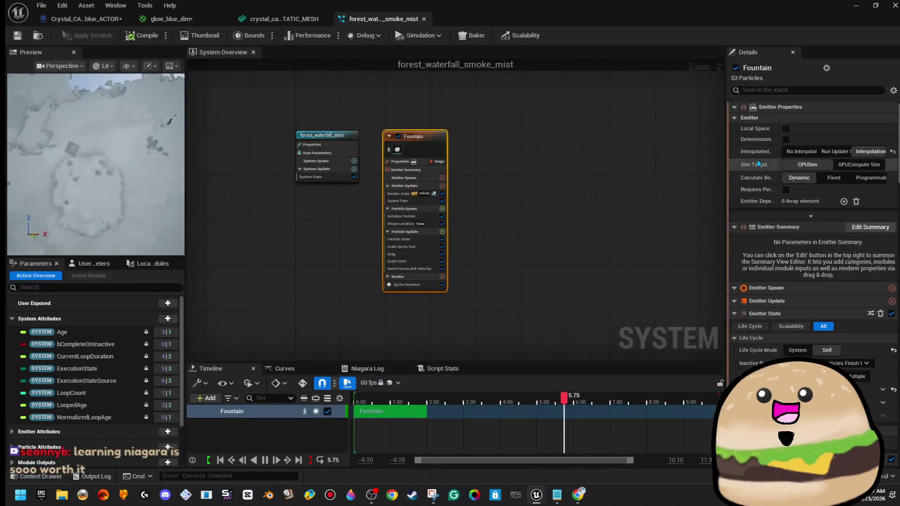
scroll(833, 350, down, 5)
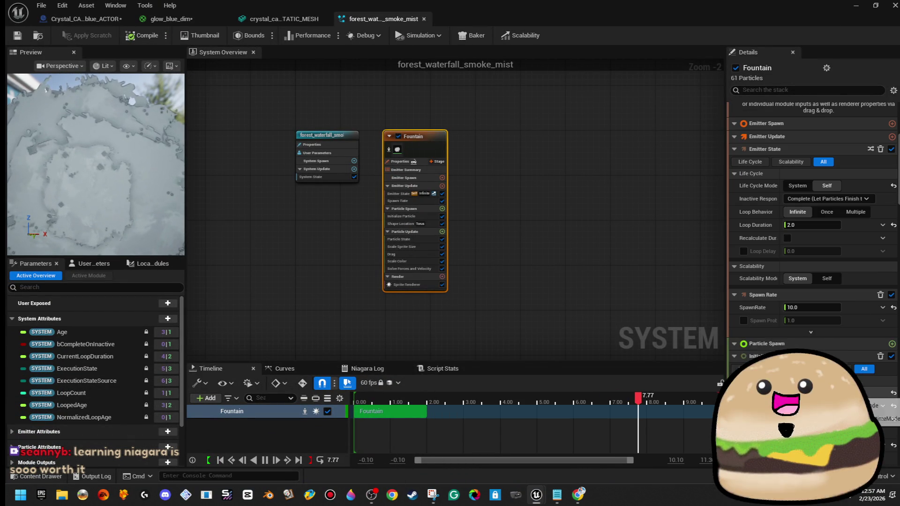
scroll(834, 350, down, 4)
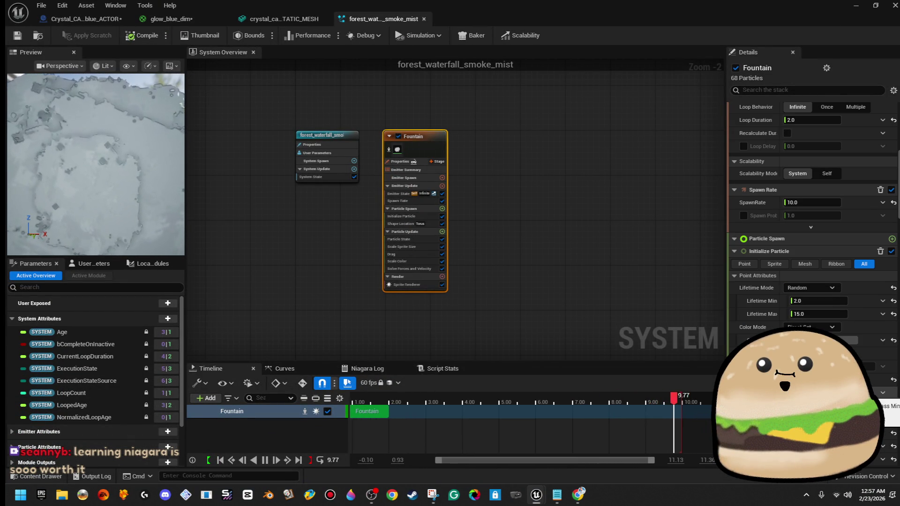
scroll(834, 350, down, 2)
scroll(834, 350, down, 3)
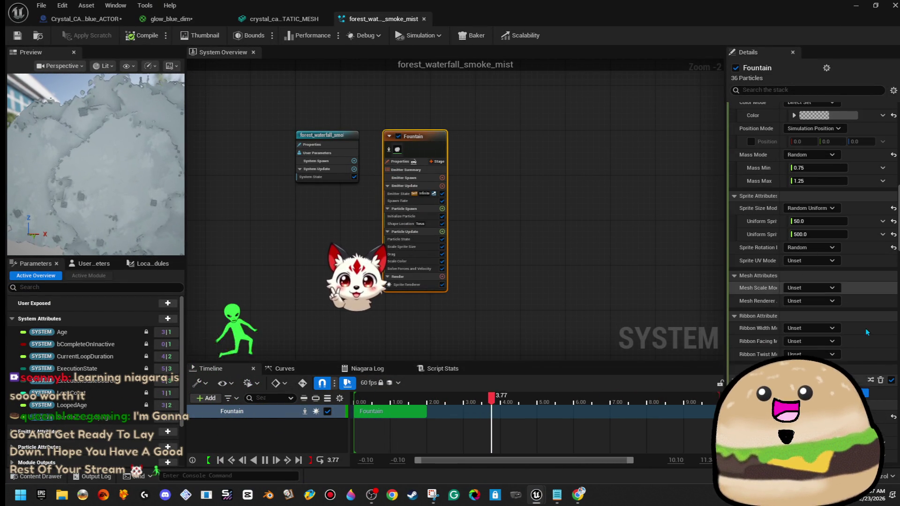
scroll(834, 350, down, 3)
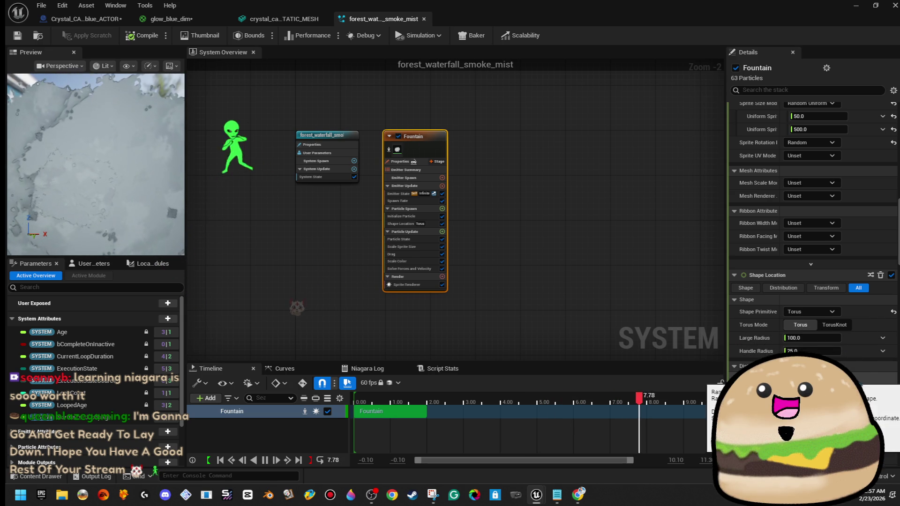
click(839, 338)
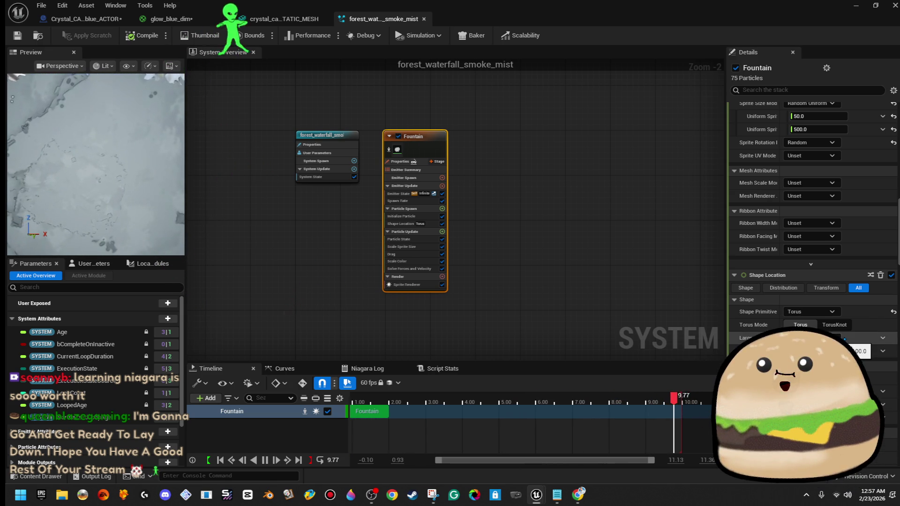
text(10)
key(Return)
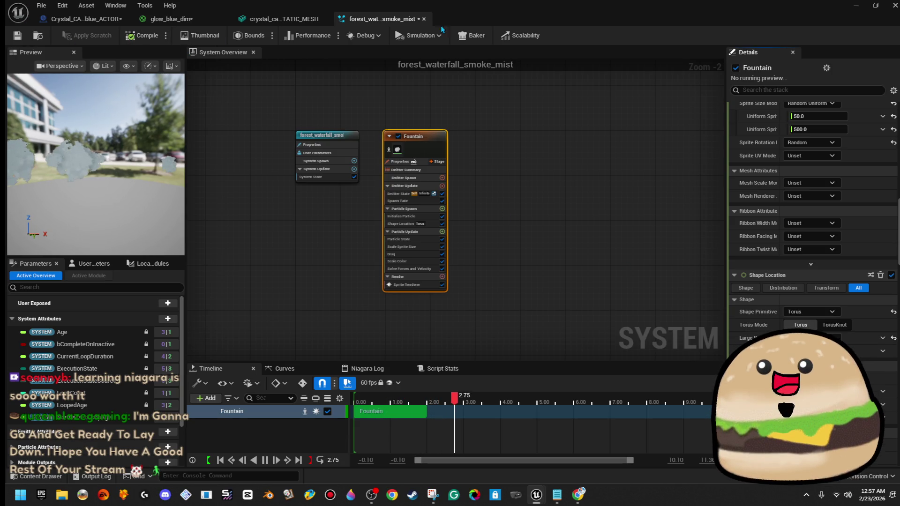
drag(666, 19, 668, 59)
click(665, 21)
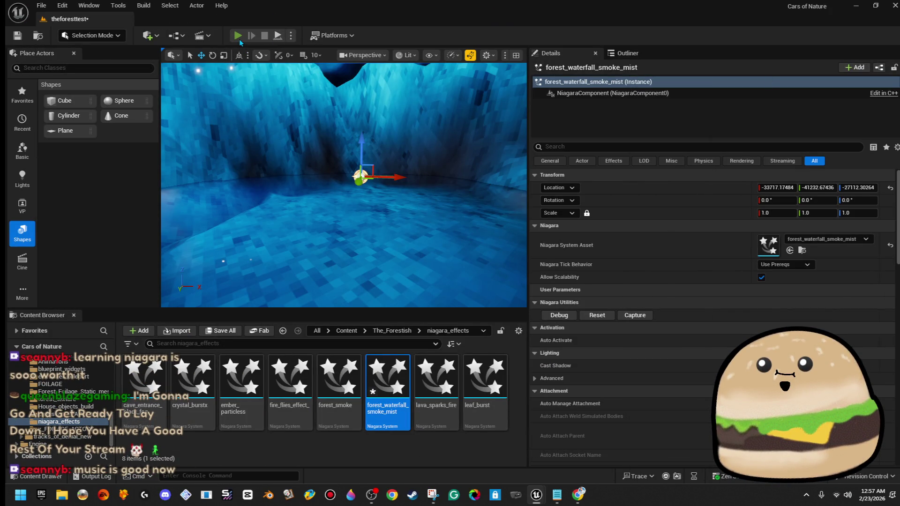
- Run a quick play test of the cave with the edited mist
key(alt+p)
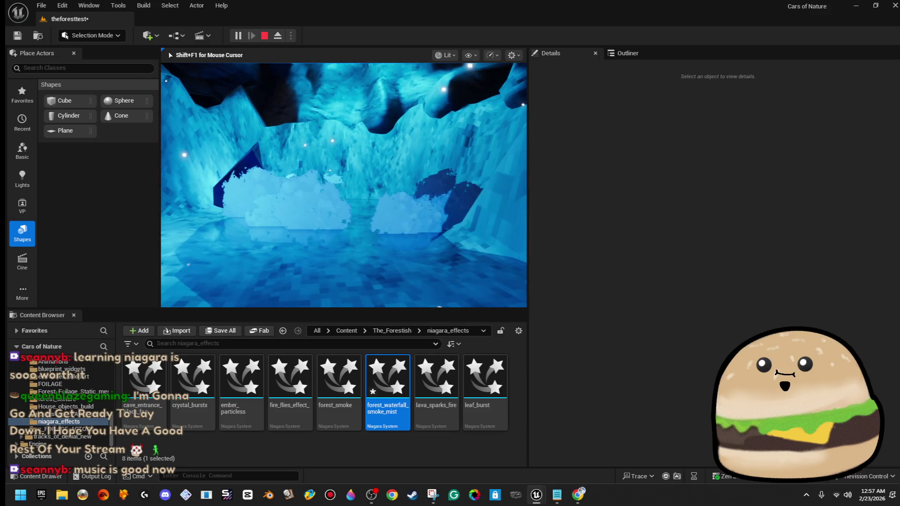
key(Escape)
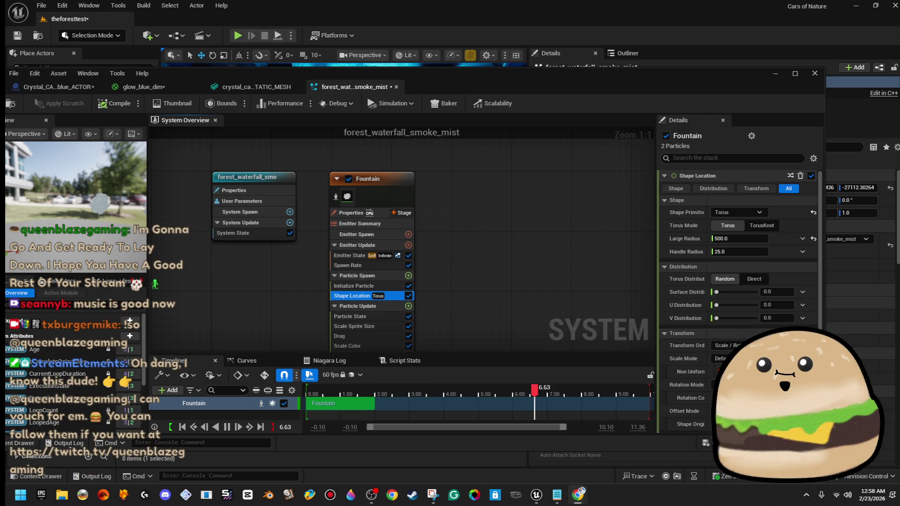
- Drag the Niagara editor to the far right edge of the screen
drag(485, 74, 899, 105)
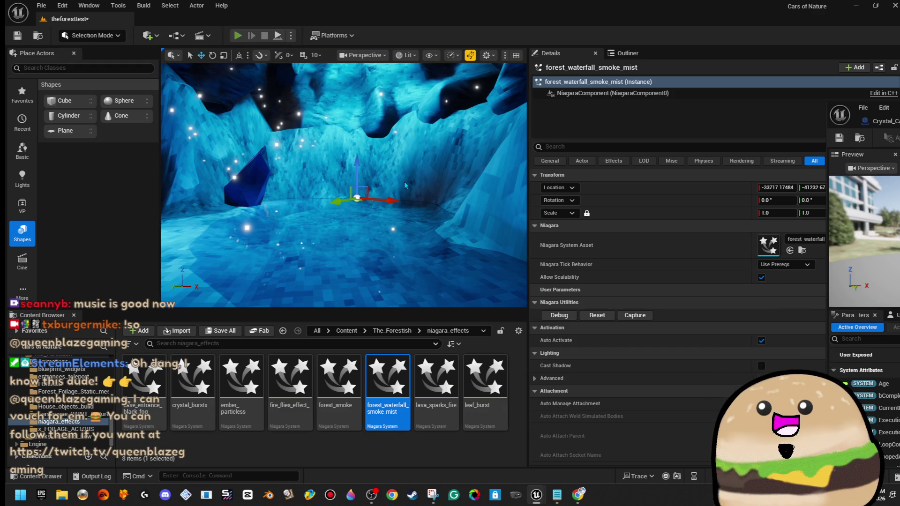
- Run two play tests, walking forward past the crystals toward the waterfall mist
key(alt+p)
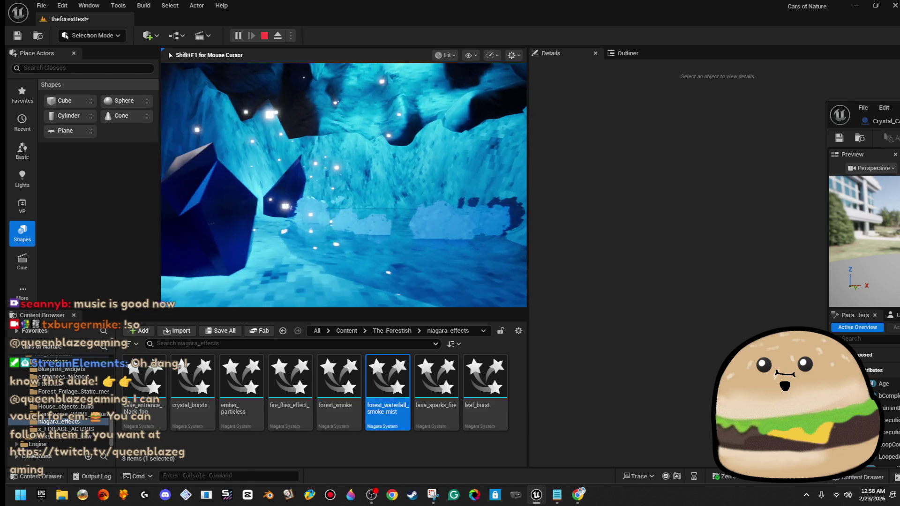
key(Escape)
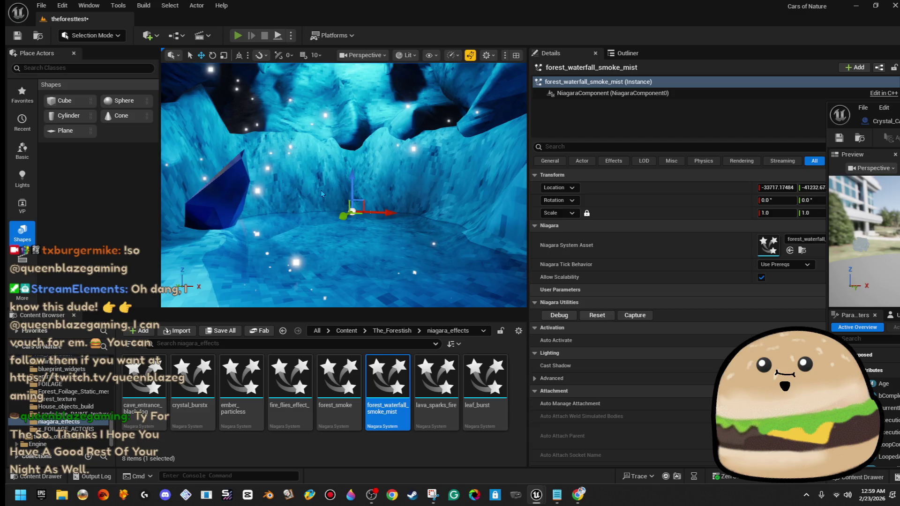
key(alt+p)
key(w)
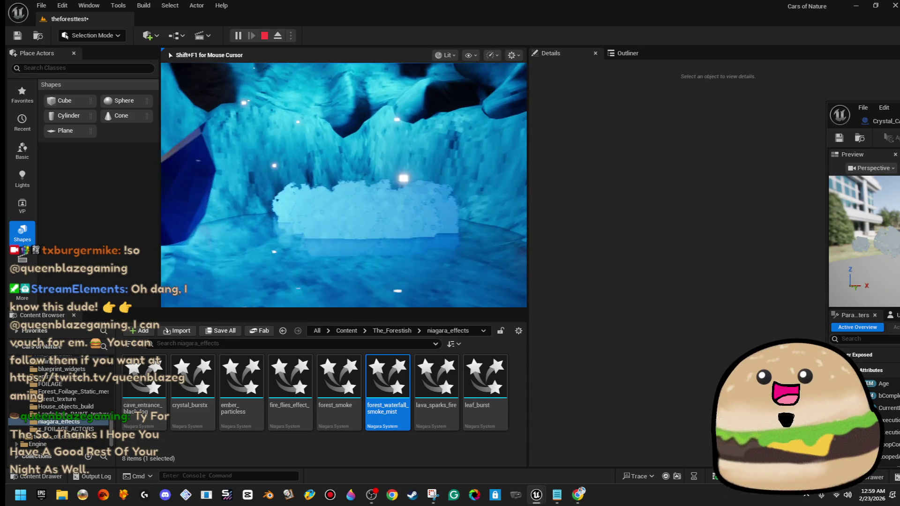
key(w)
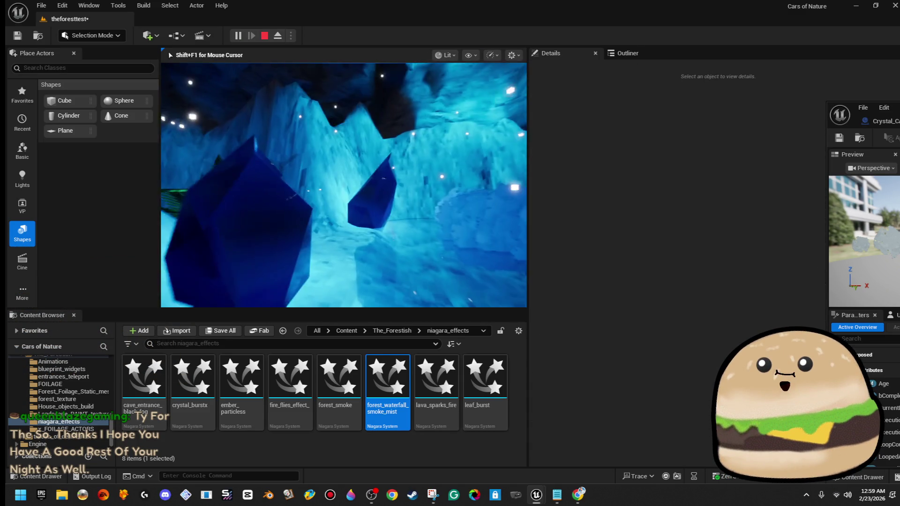
key(w)
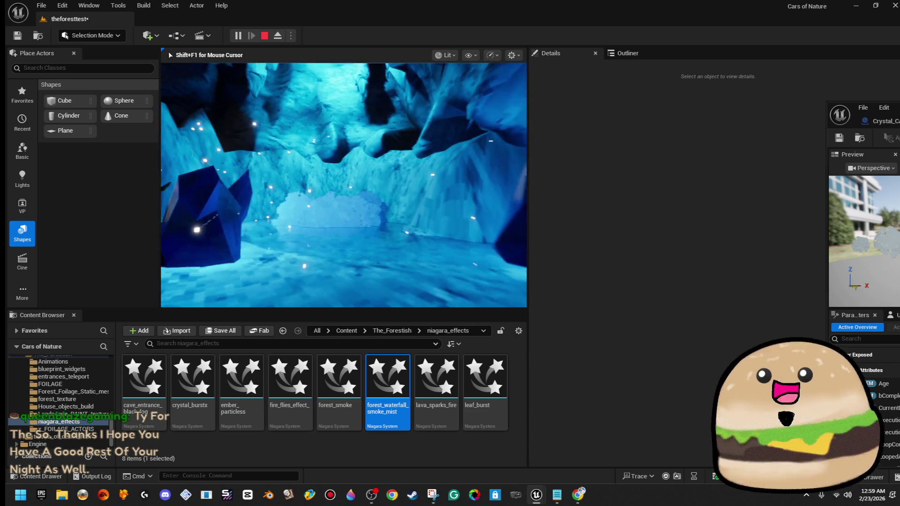
key(Escape)
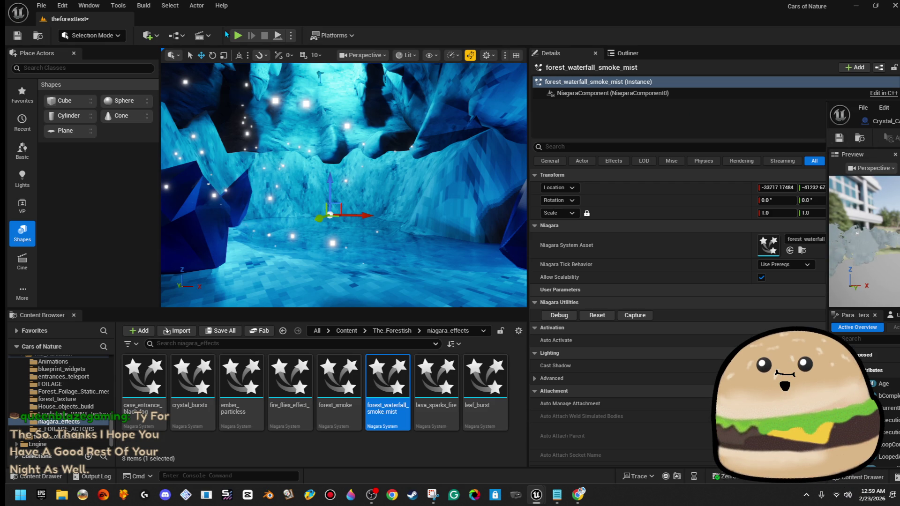
- Play-test the cave full screen to watch the waterfall foam, then stop the session
key(alt+p)
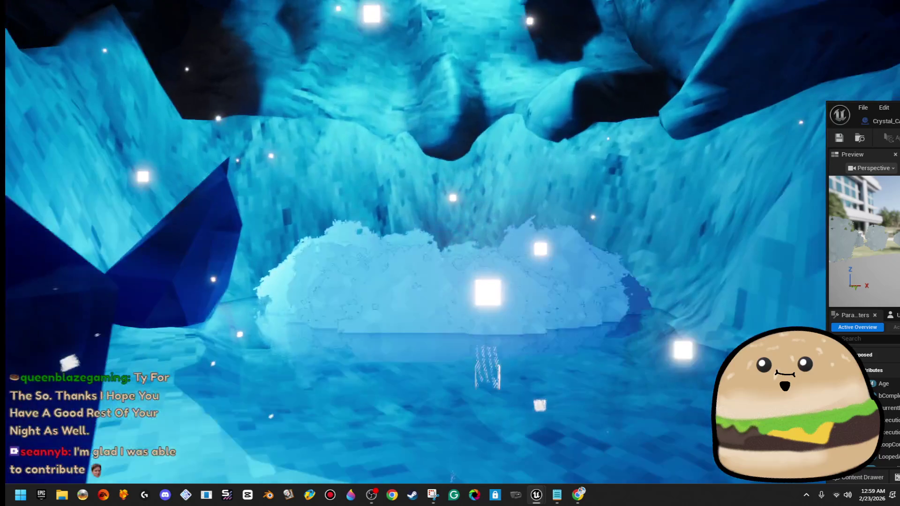
key(Escape)
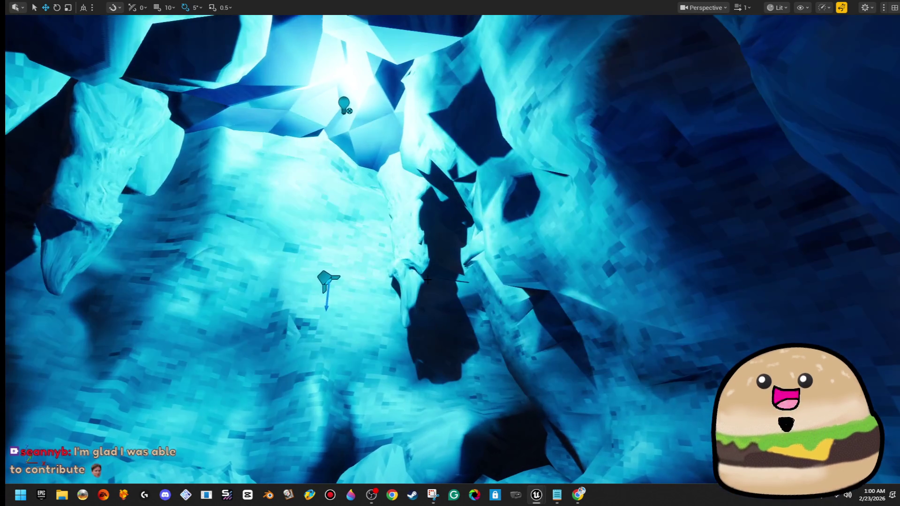
- Uncheck Cast Shadow on cave_Ceiling_rock_hanging9 and cave_Ceiling_rock_hanging8
click(427, 280)
key(F11)
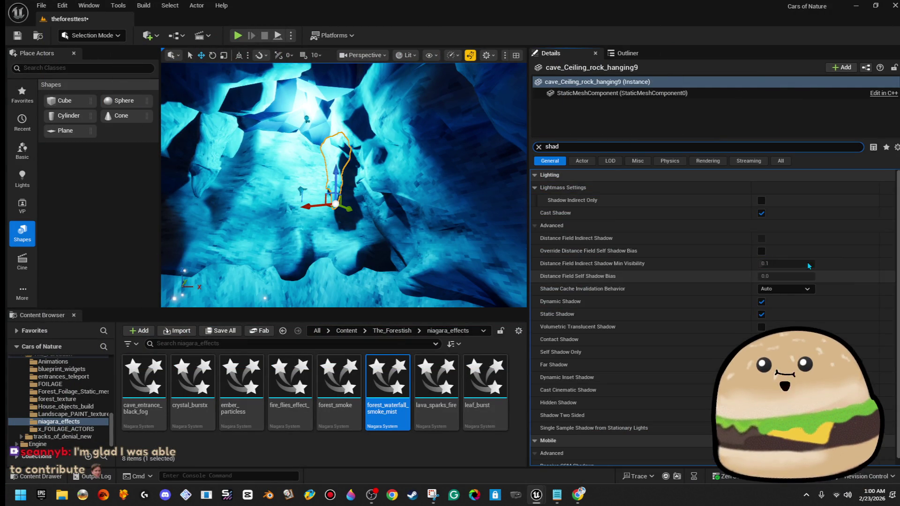
click(761, 213)
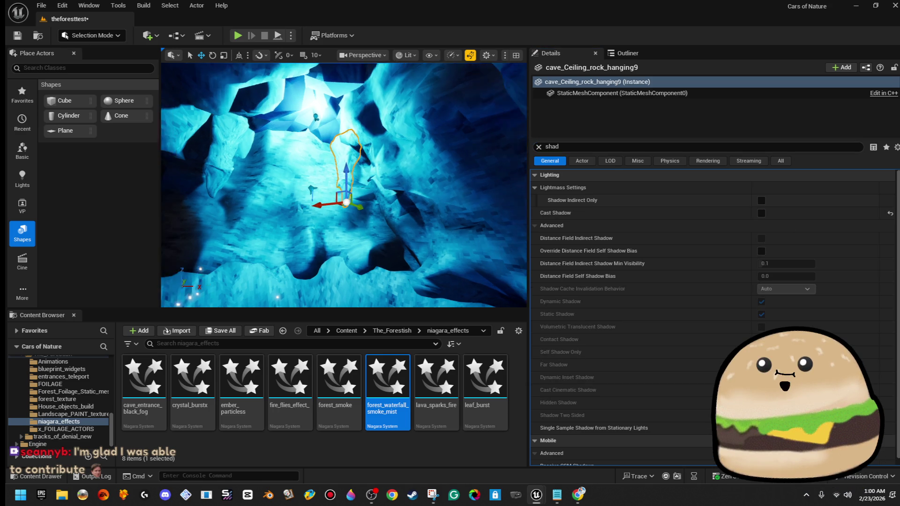
click(422, 187)
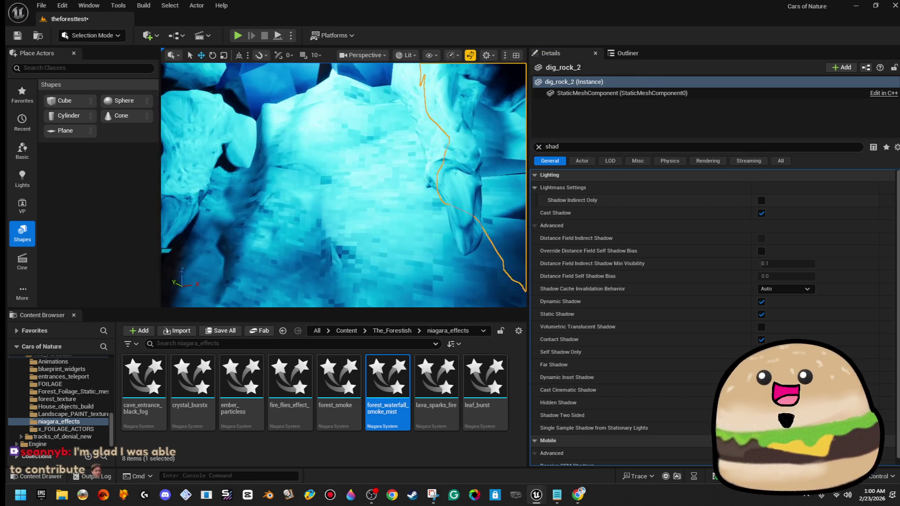
click(312, 160)
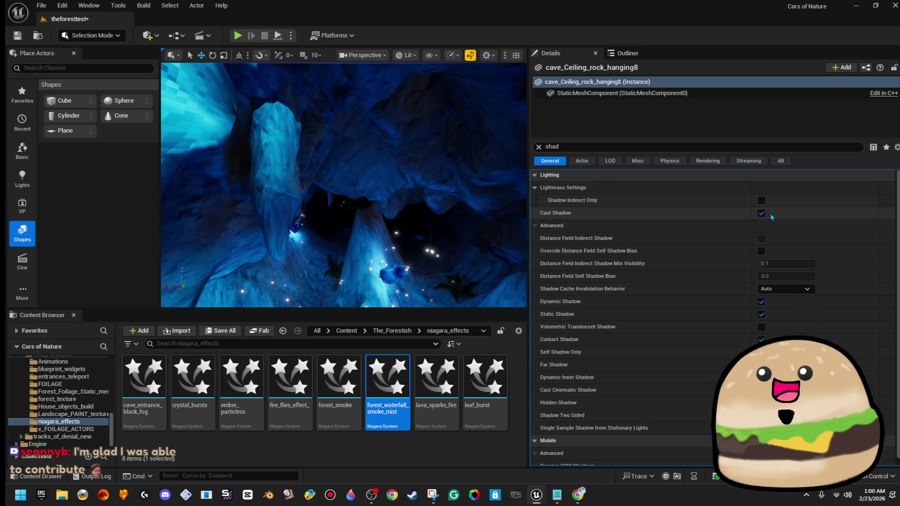
click(761, 213)
drag(254, 205, 307, 202)
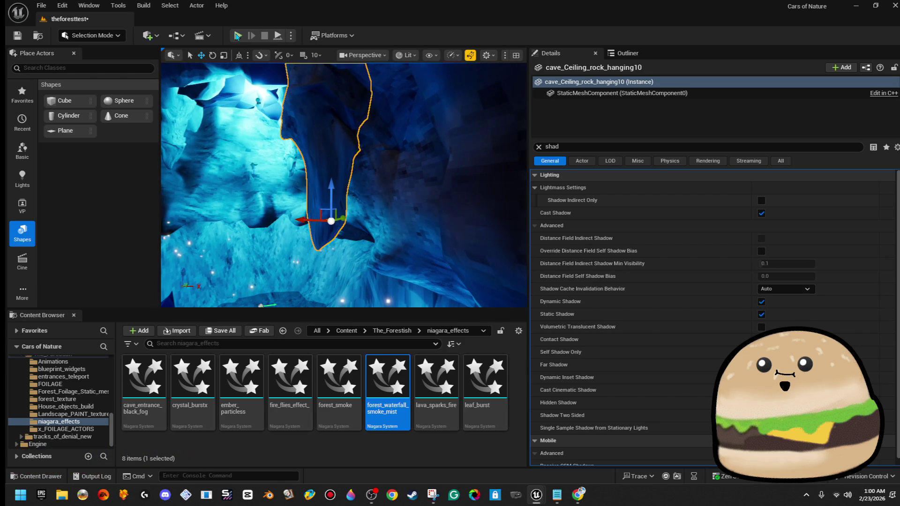
key(alt+p)
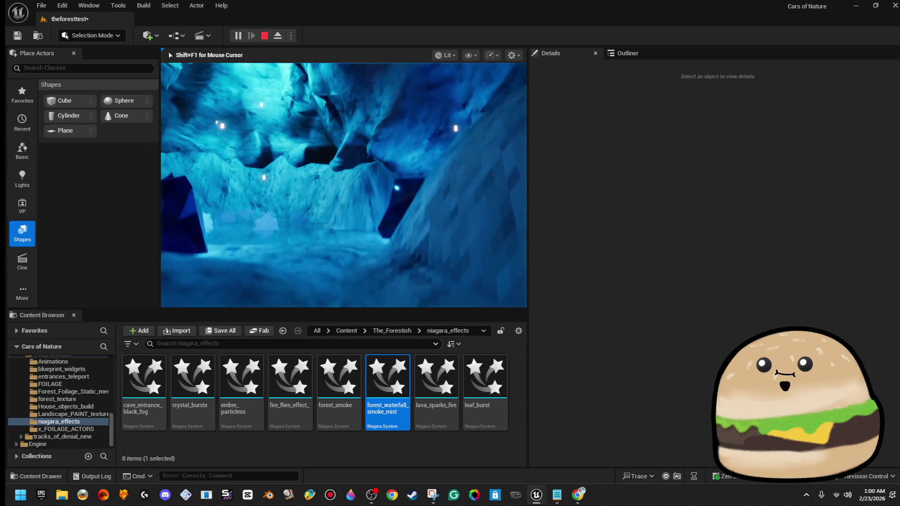
key(F11)
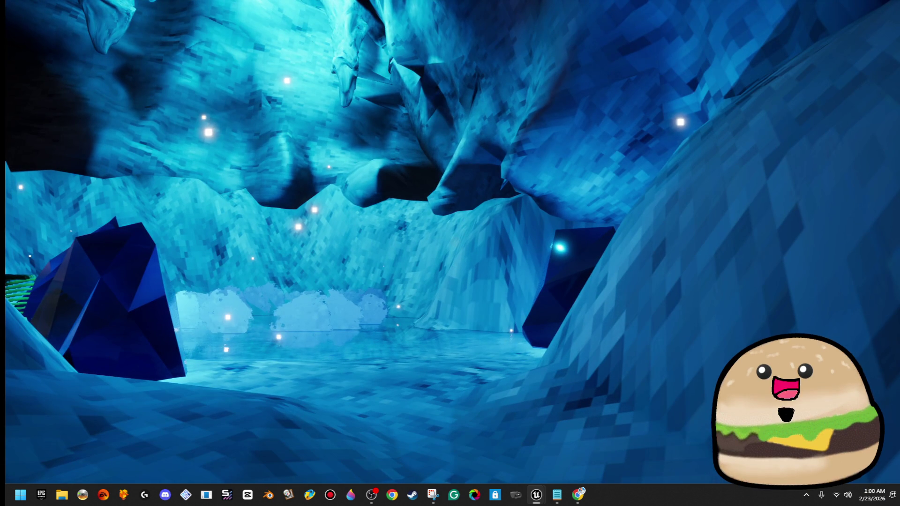
key(w)
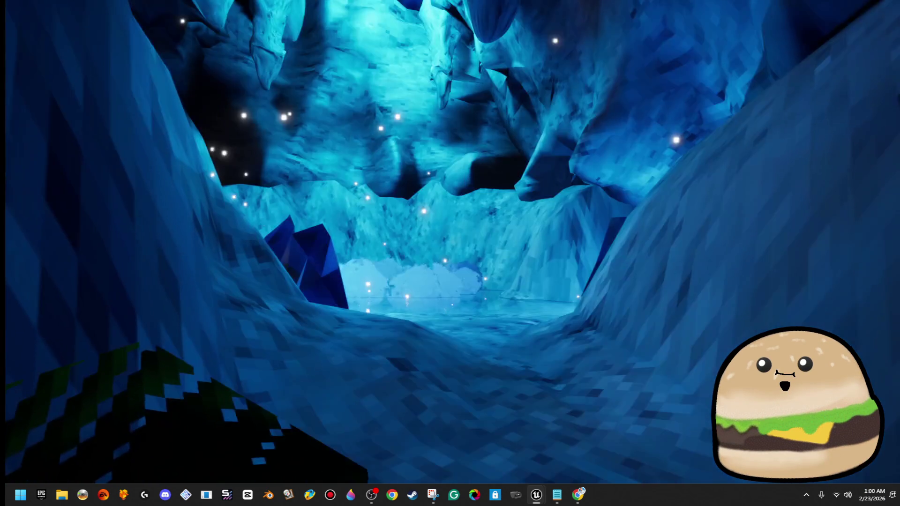
key(w)
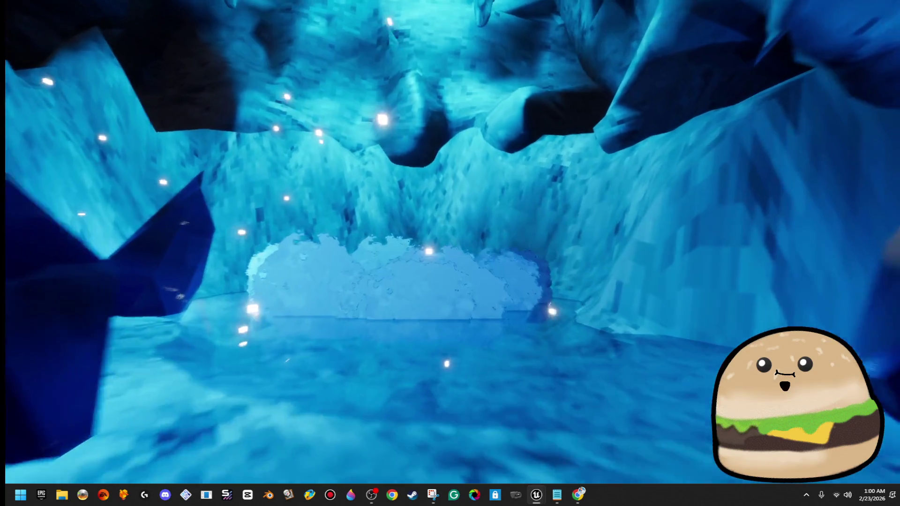
key(w)
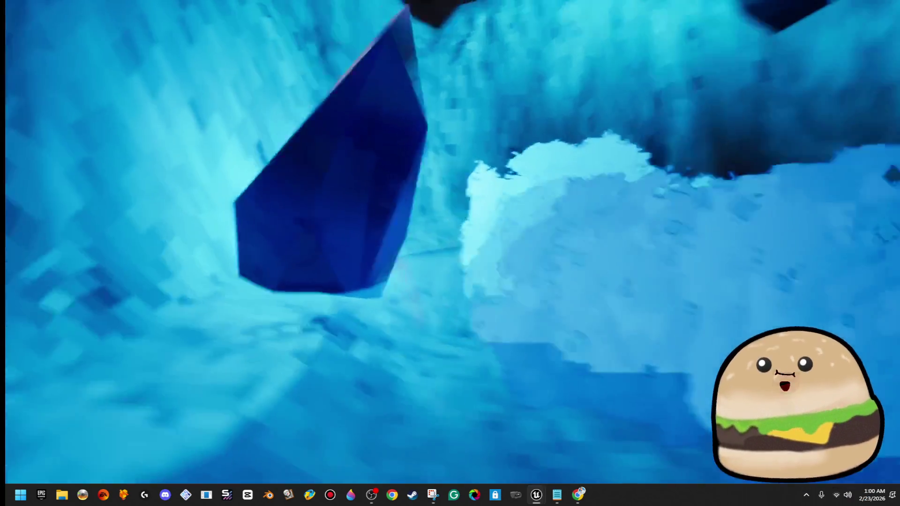
key(w)
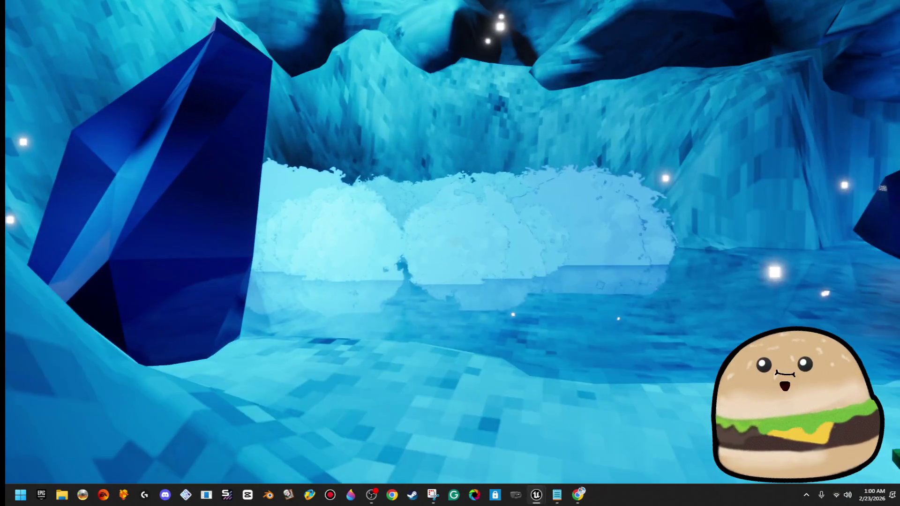
key(w)
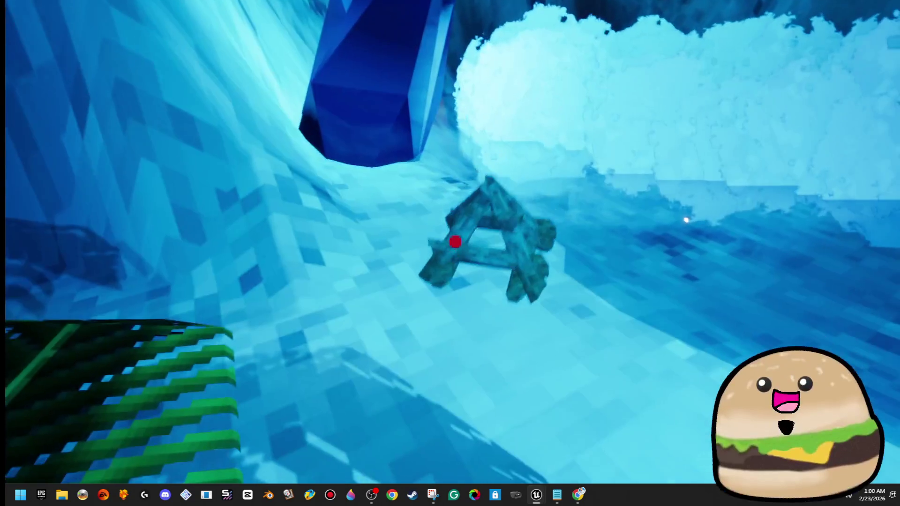
key(e)
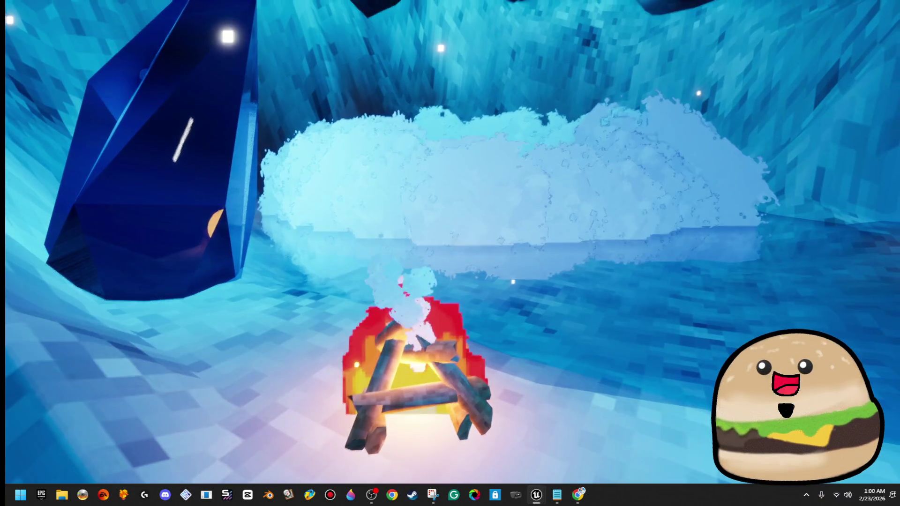
key(w)
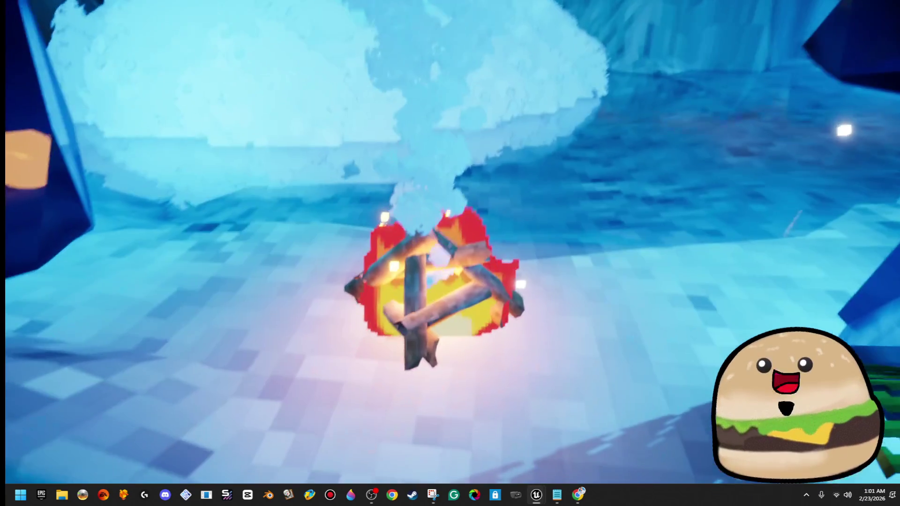
key(e)
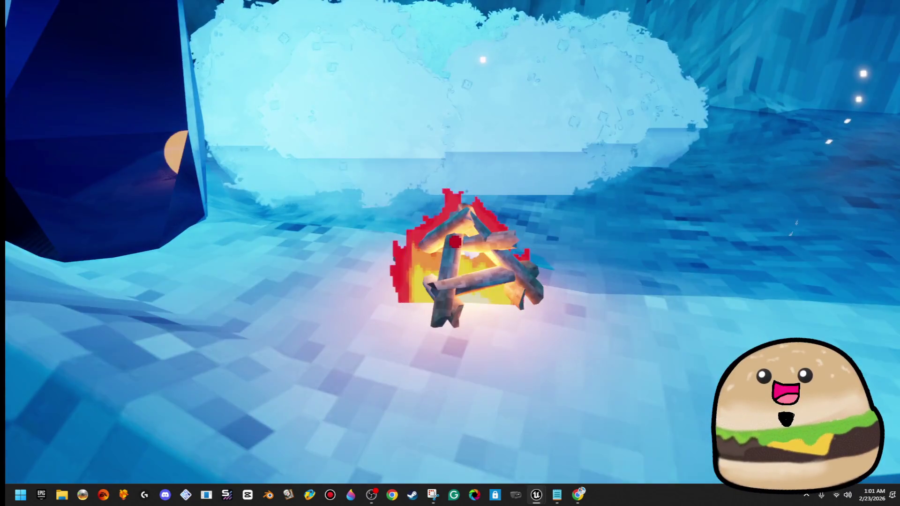
key(s)
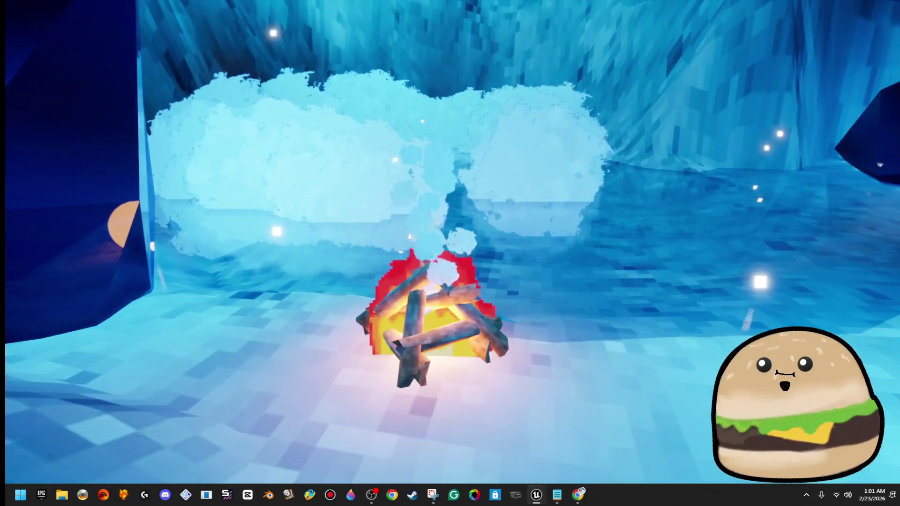
key(w)
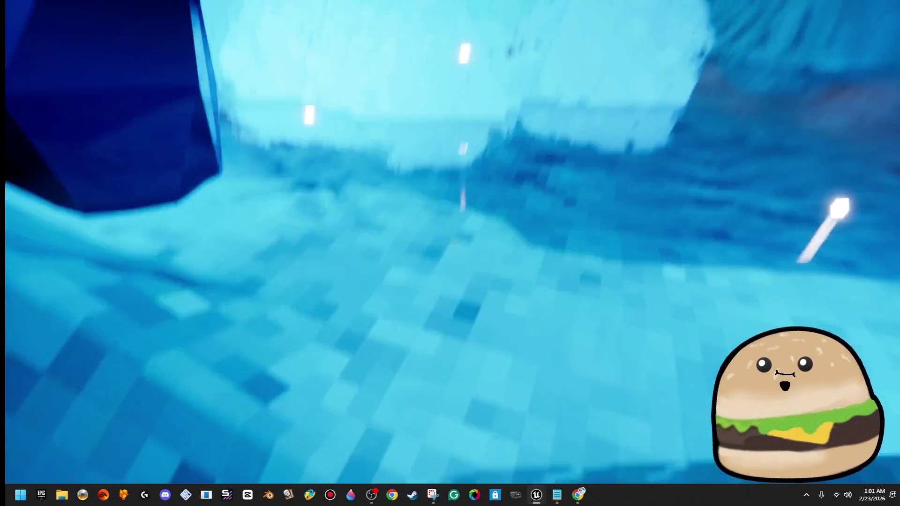
key(Escape)
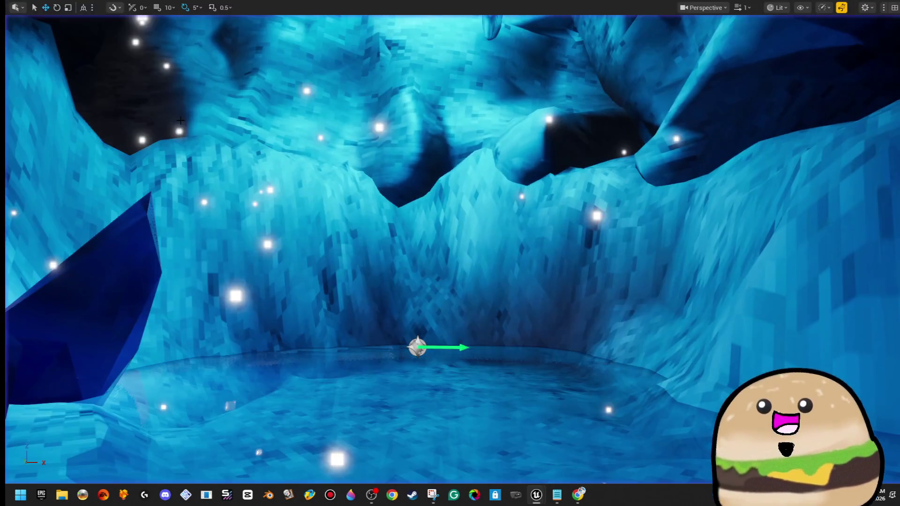
key(F11)
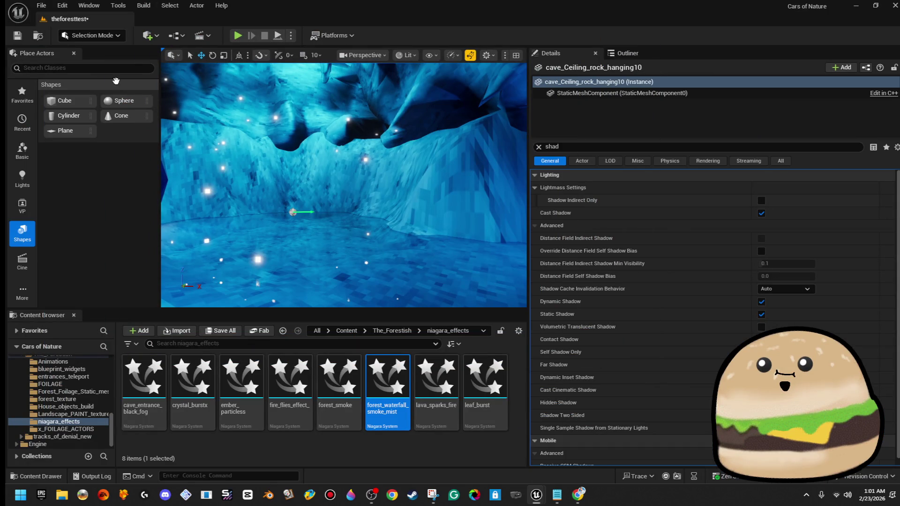
- Save all changed level packages with Ctrl+S
key(ctrl+s)
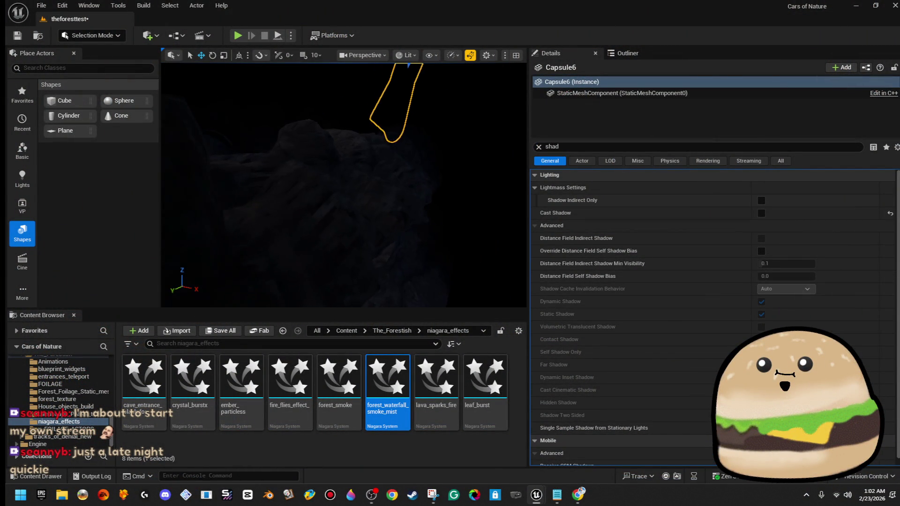
- Frame Capsule6 and shift it farther along the X axis
key(f)
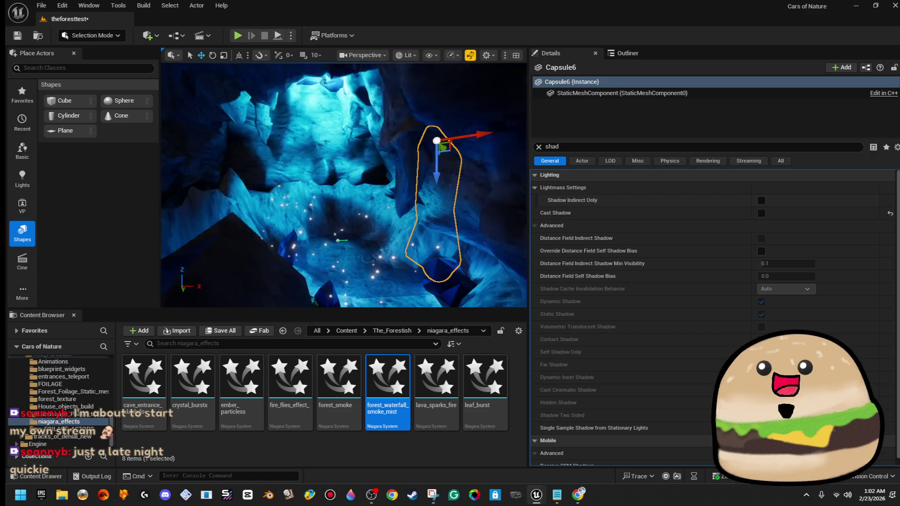
mouse_move(488, 107)
mouse_down()
mouse_move(497, 105)
mouse_move(399, 110)
mouse_move(504, 102)
mouse_up()
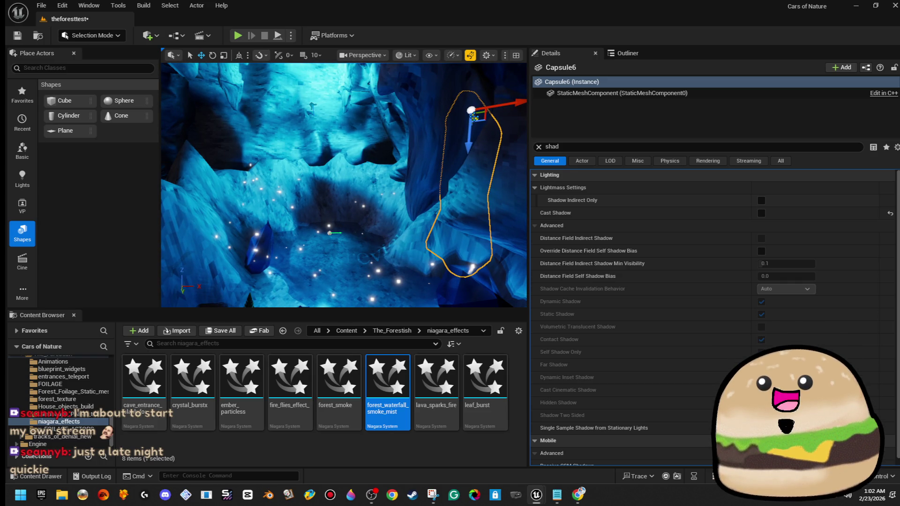
key(f)
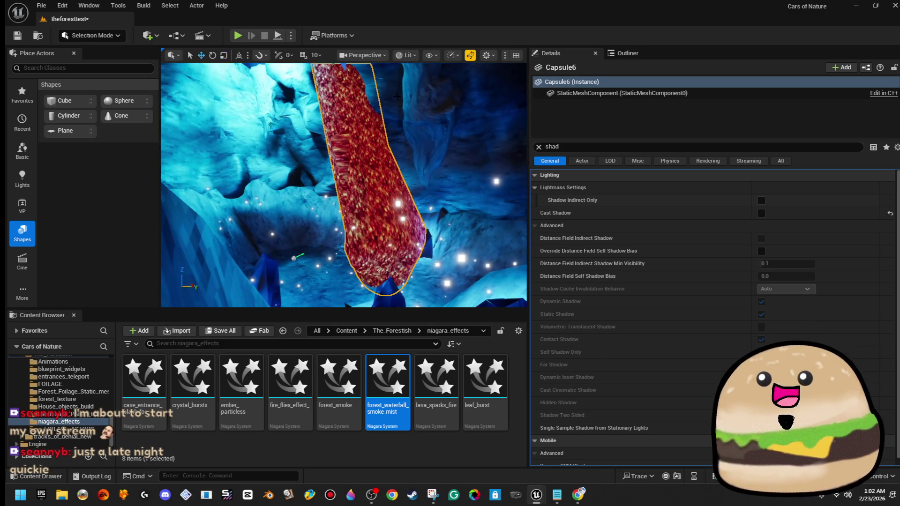
- Set Capsule6's rotation to 180, 0, 0 in Details
click(538, 147)
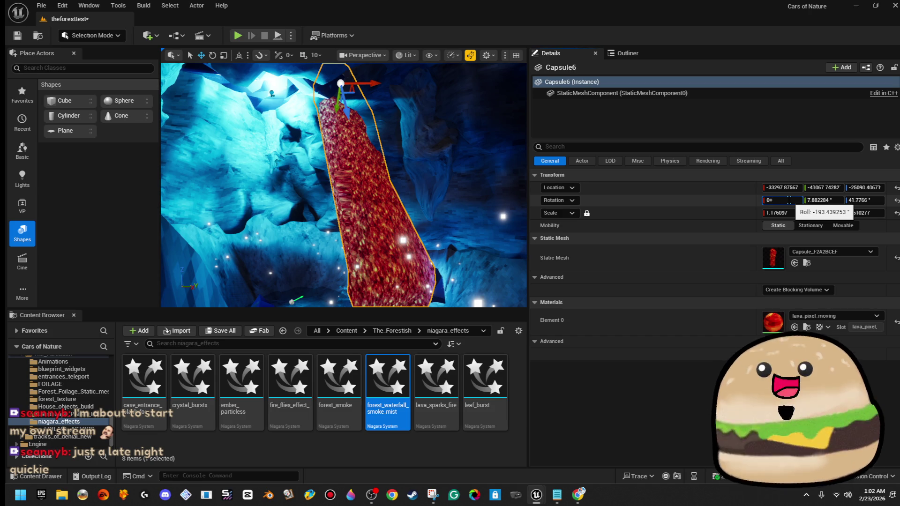
key(Return)
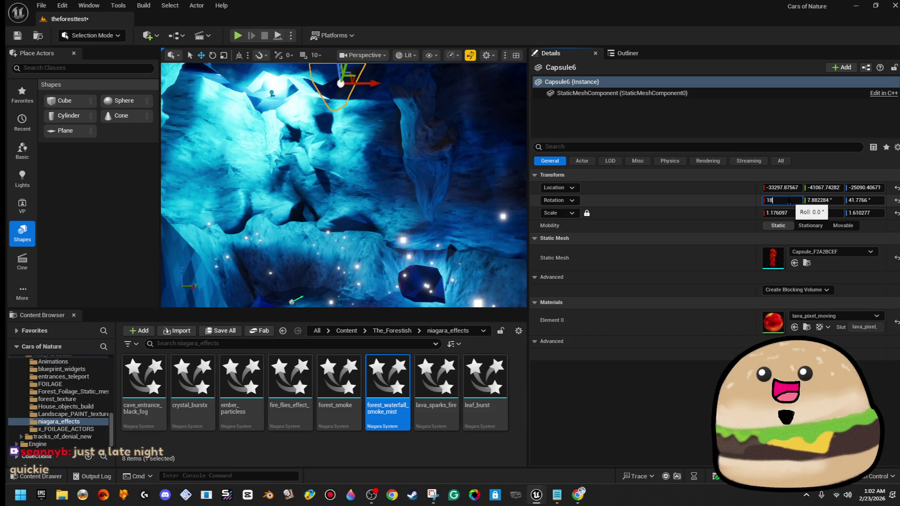
text(0)
key(Return)
key(Tab)
text(0)
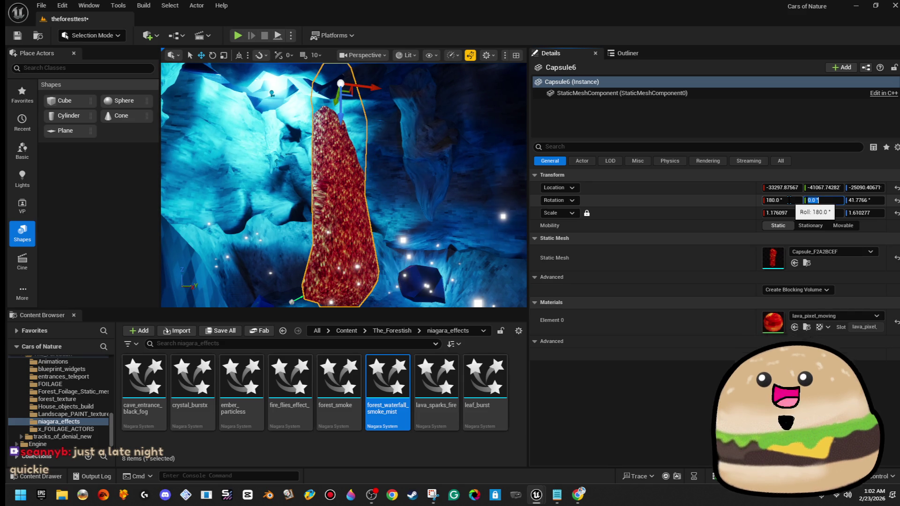
key(Tab)
text(0)
- Move the capsule left and lower into the cave, scale it up slightly, and save
drag(376, 203, 421, 151)
mouse_move(402, 108)
mouse_down()
mouse_move(282, 131)
mouse_move(262, 127)
mouse_move(253, 99)
mouse_move(275, 102)
mouse_up()
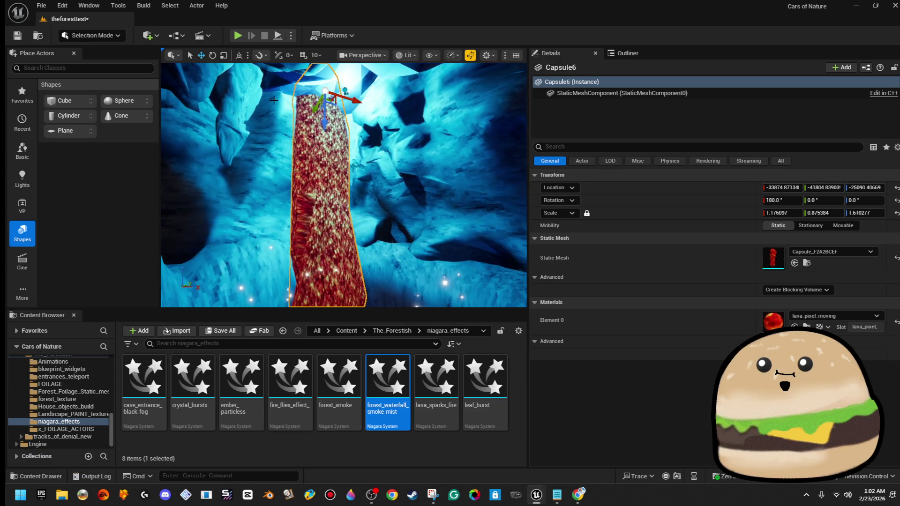
mouse_move(327, 123)
mouse_down()
mouse_move(340, 136)
mouse_move(334, 164)
mouse_move(366, 155)
mouse_up()
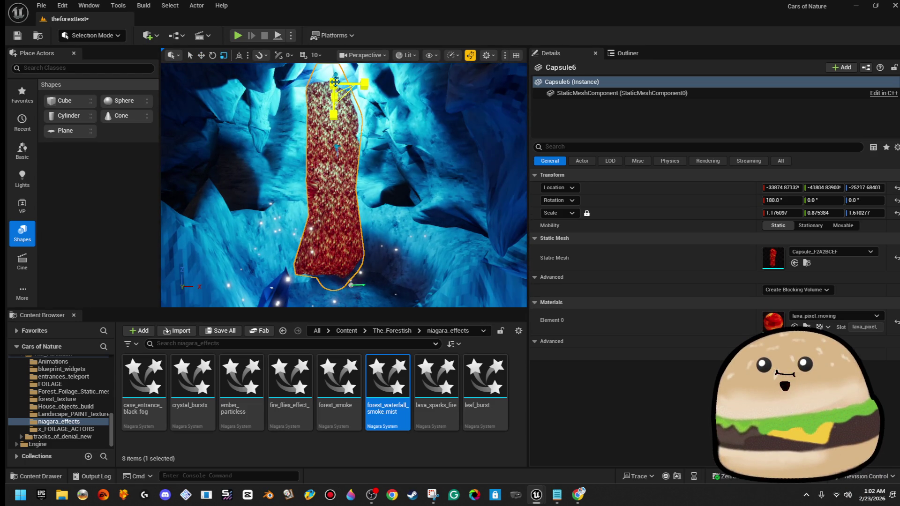
drag(333, 85, 357, 88)
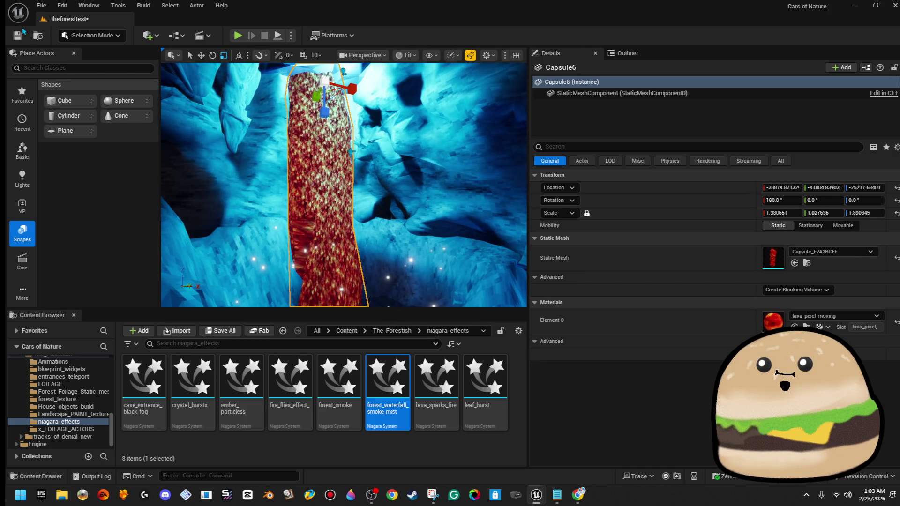
click(23, 33)
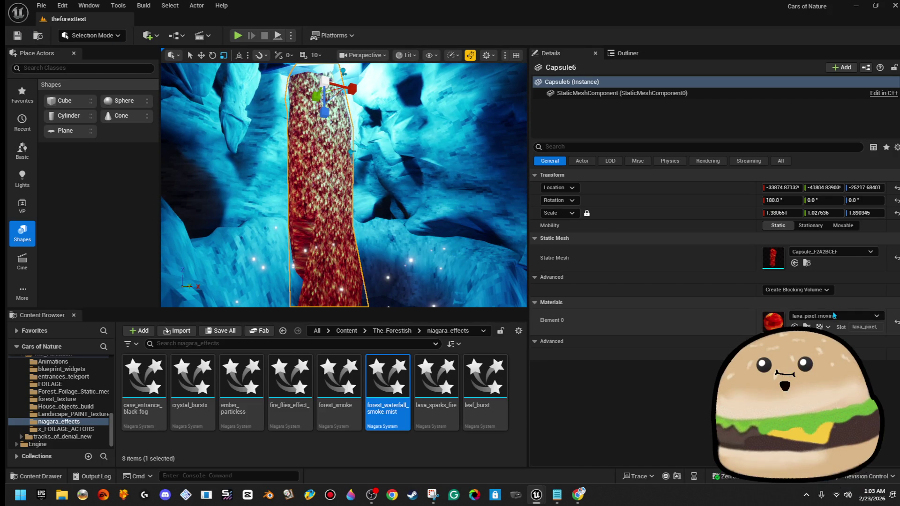
- Try Forest_OCEAN_water, then M_Water_Ocean as the capsule's Element 0 material
click(835, 316)
text(water)
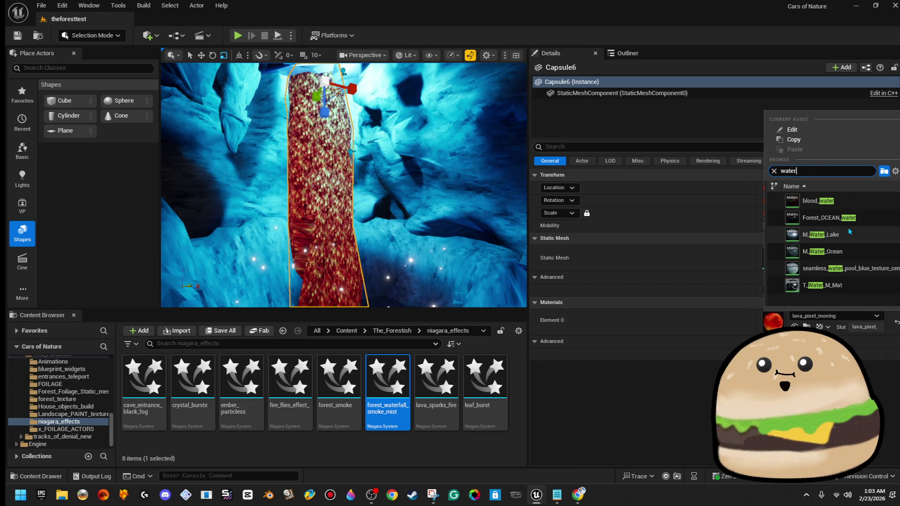
click(852, 218)
mouse_move(357, 234)
mouse_down()
mouse_move(343, 158)
mouse_move(340, 179)
mouse_up()
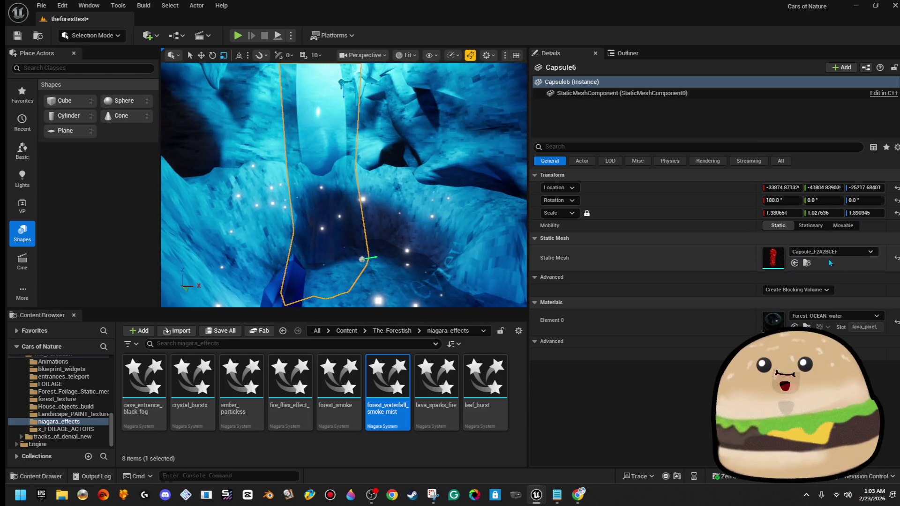
click(829, 317)
text(water)
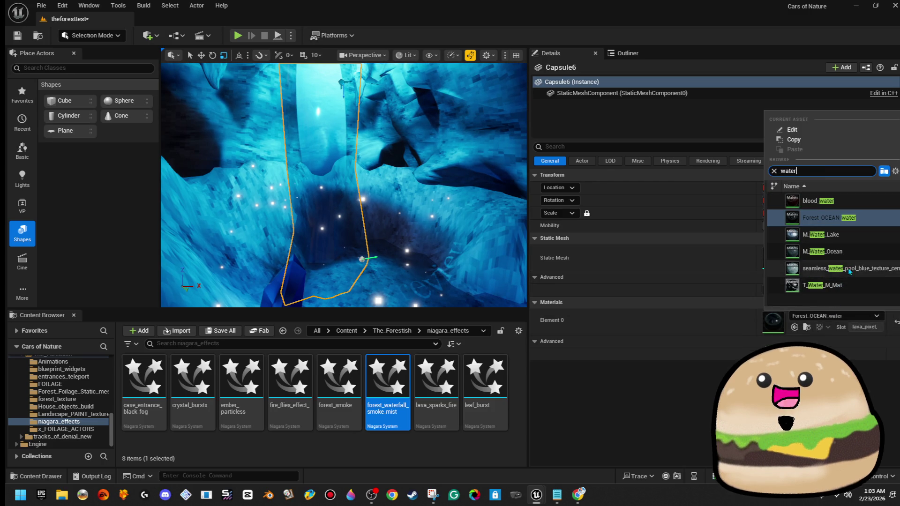
click(845, 278)
drag(343, 188, 336, 148)
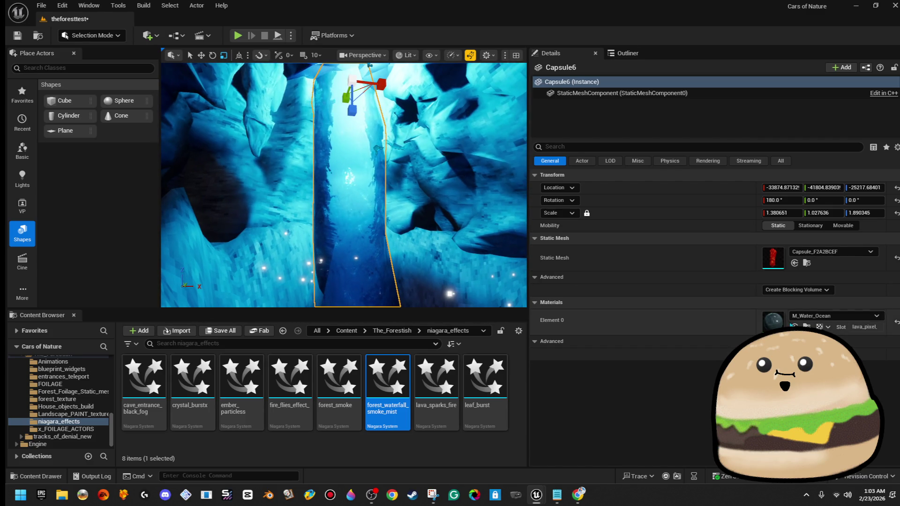
- Apply the seamless blue water pool material to the capsule and view it
click(814, 317)
text(water)
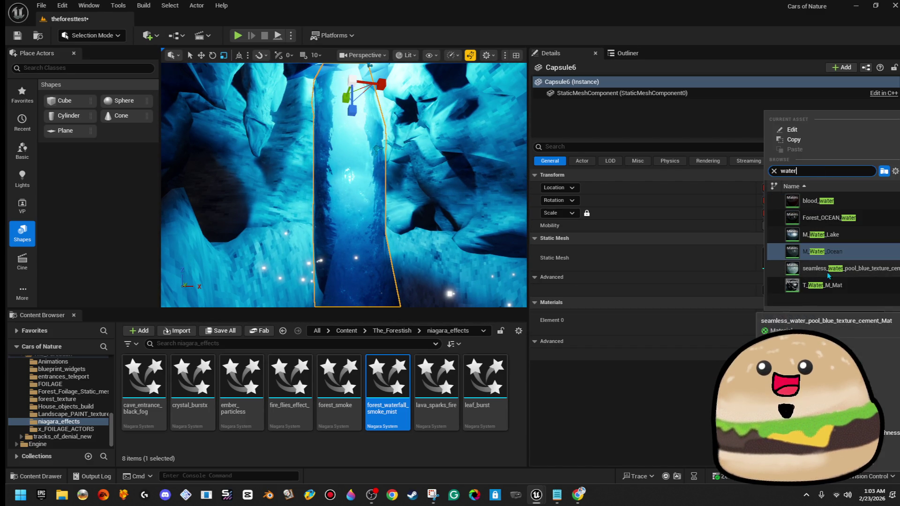
click(834, 268)
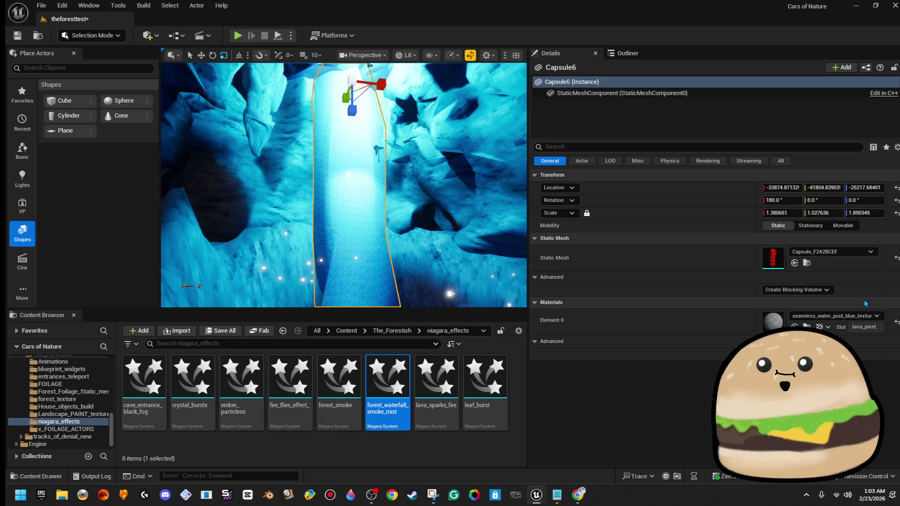
scroll(343, 187, up, 3)
scroll(525, 221, up, 5)
drag(525, 221, 511, 220)
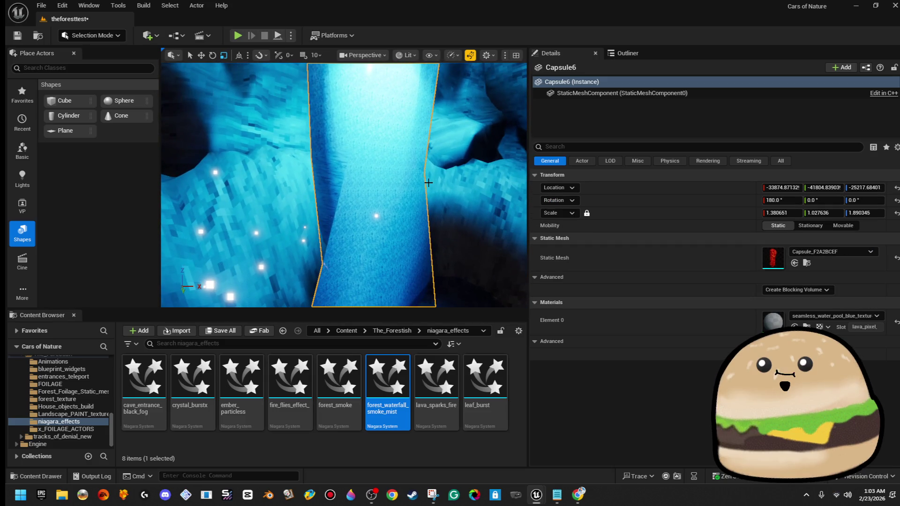
- Restore lava_pixel_moving as the capsule's material and save the level
click(834, 254)
key(Escape)
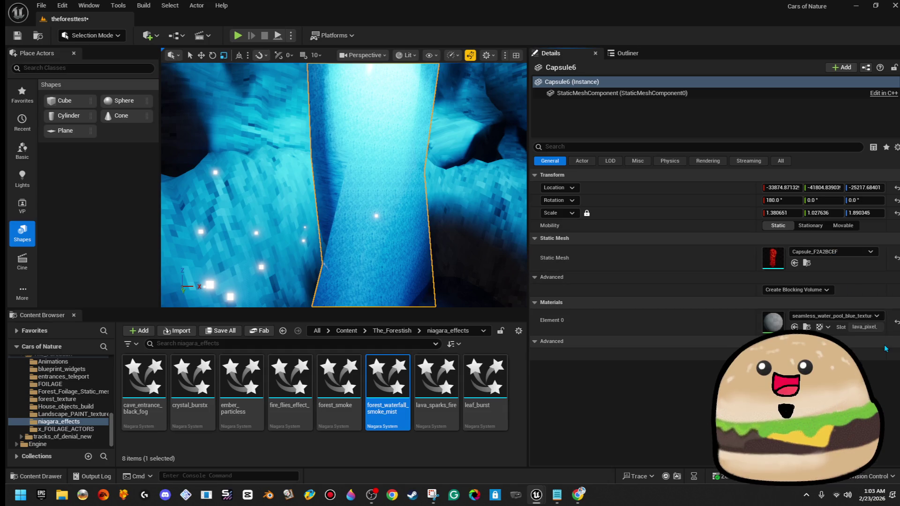
click(856, 317)
text(lava)
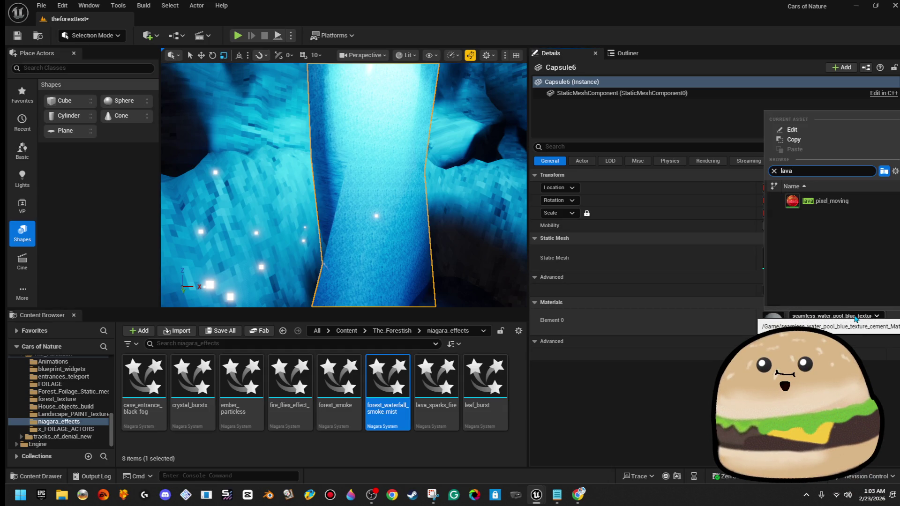
click(825, 201)
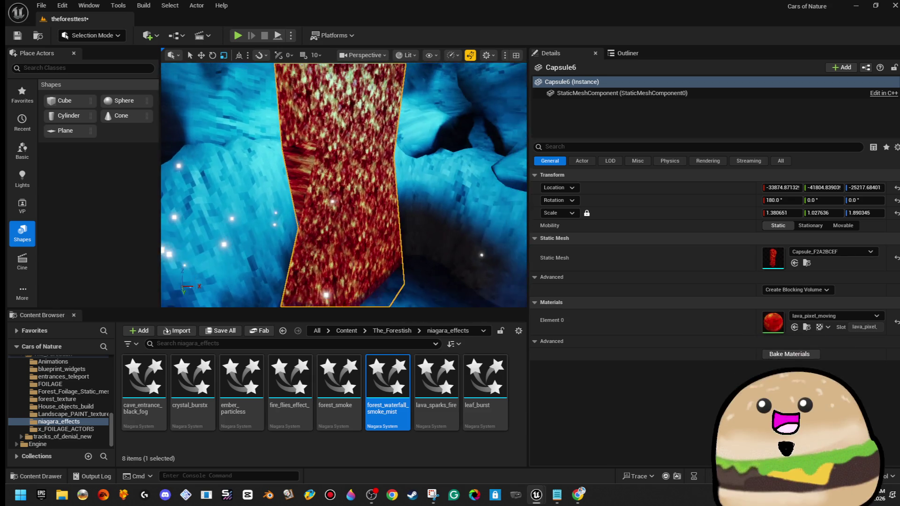
click(17, 36)
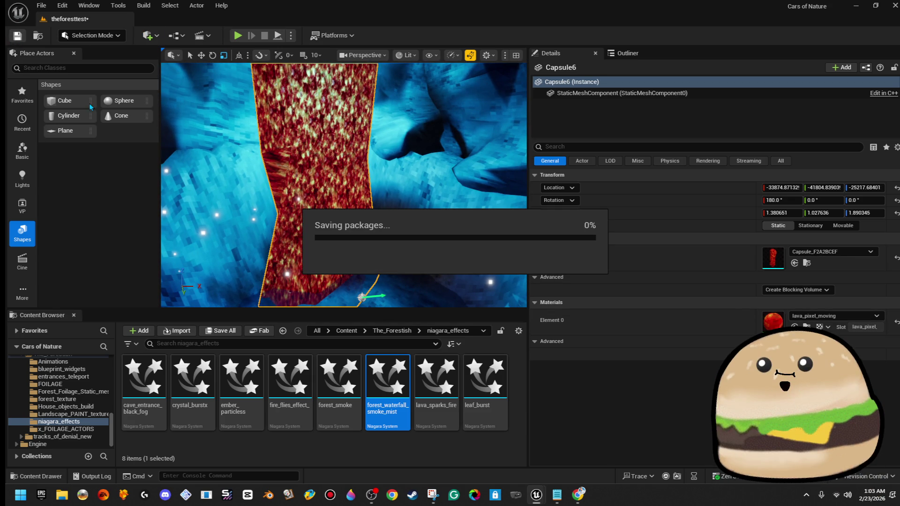
- Duplicate lava_pixel_moving in The_Forestish as lava_pixel_moving1 and open the copy
click(380, 331)
text(water textu)
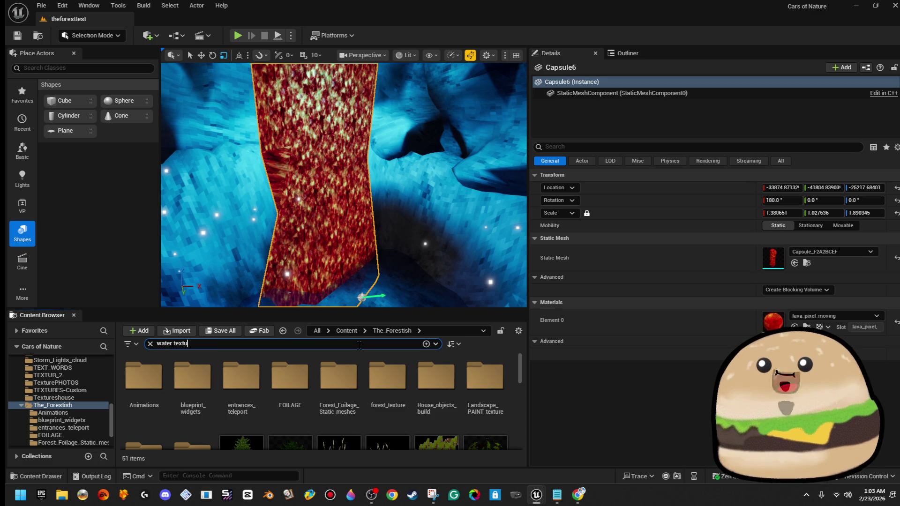
text(r)
key(BackSpace)
key(BackSpace)
key(BackSpace)
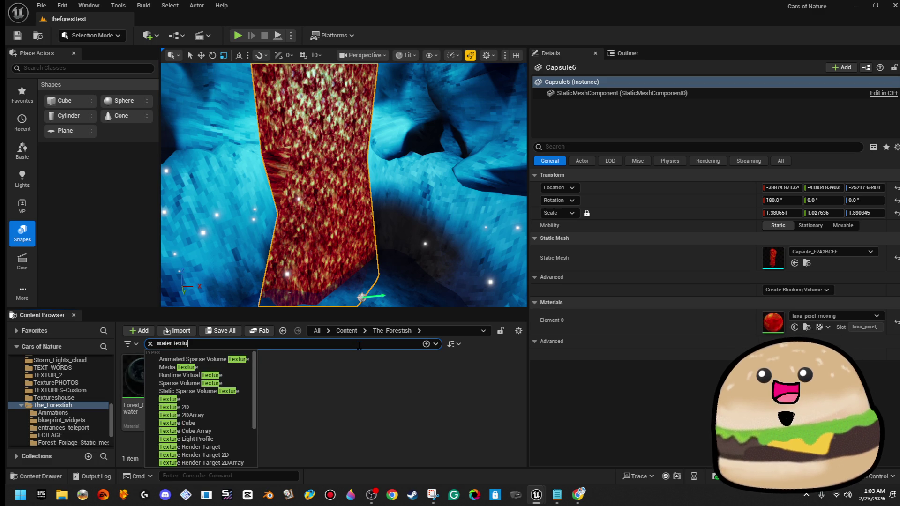
text(lava)
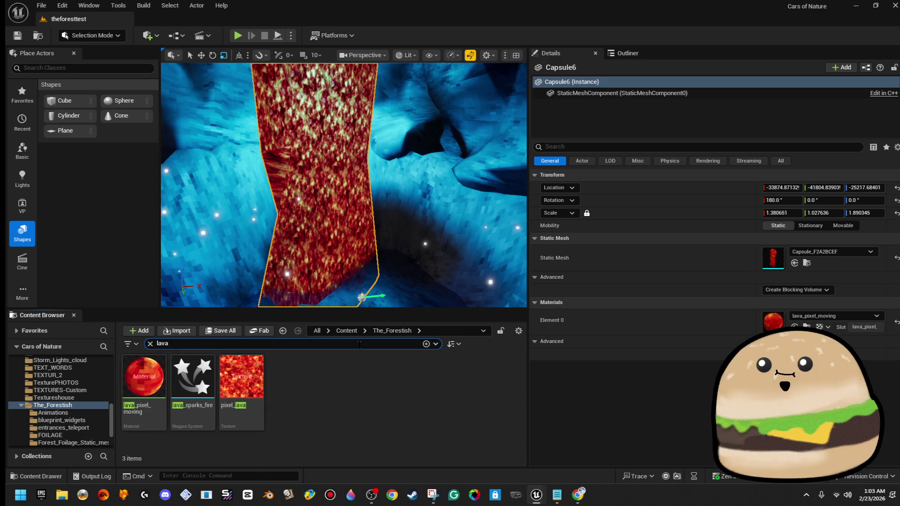
right_click(143, 377)
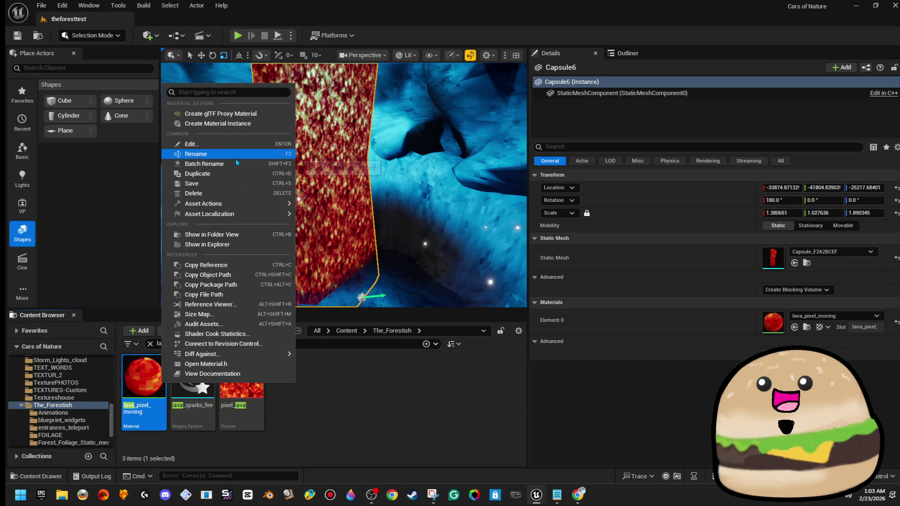
click(211, 174)
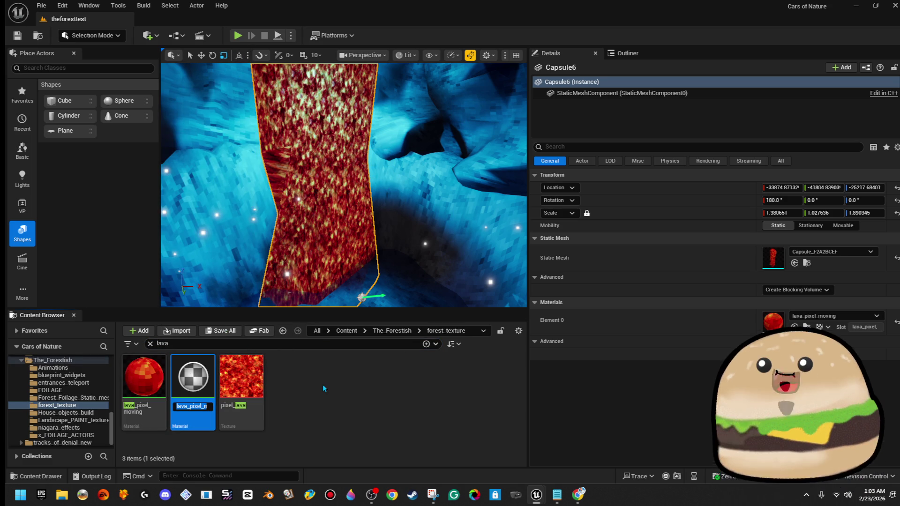
key(Return)
double_click(188, 375)
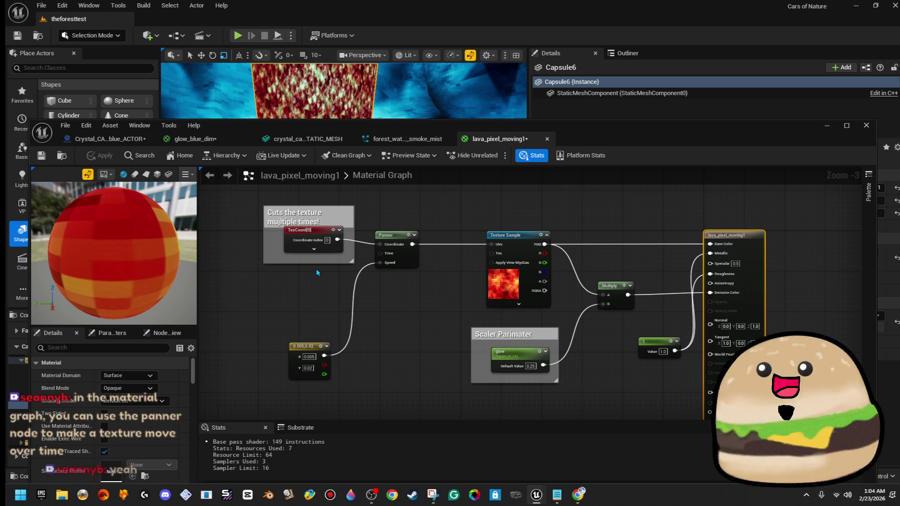
- Reposition the Panner node in lava_pixel_moving1, then cancel closing the material editor
scroll(318, 267, up, 4)
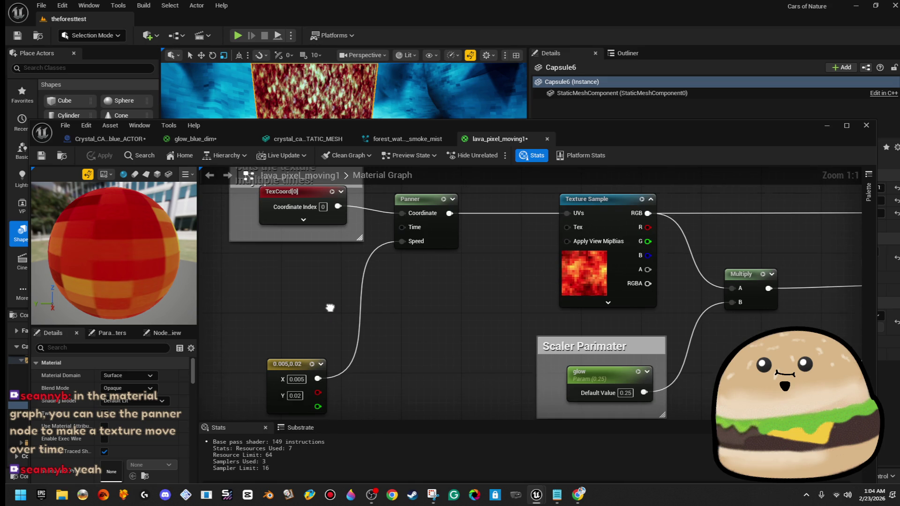
drag(425, 204, 425, 211)
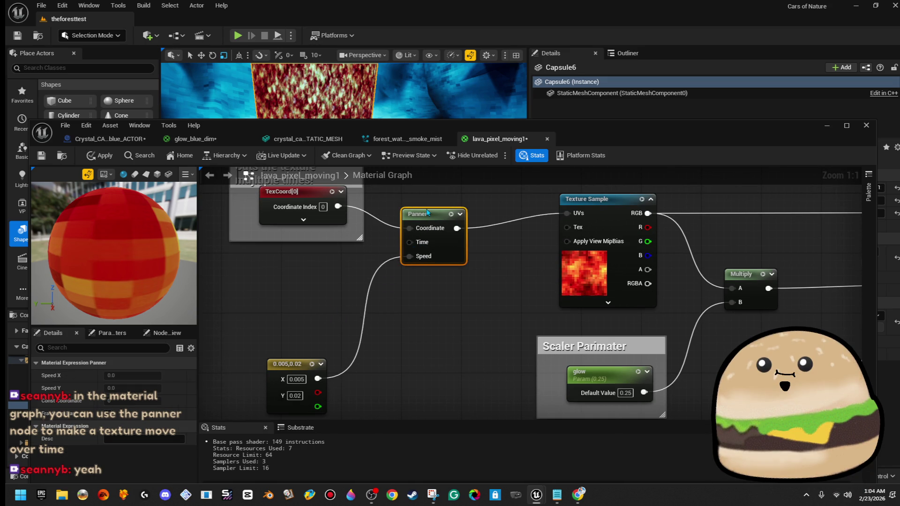
drag(297, 305, 272, 336)
drag(426, 229, 424, 222)
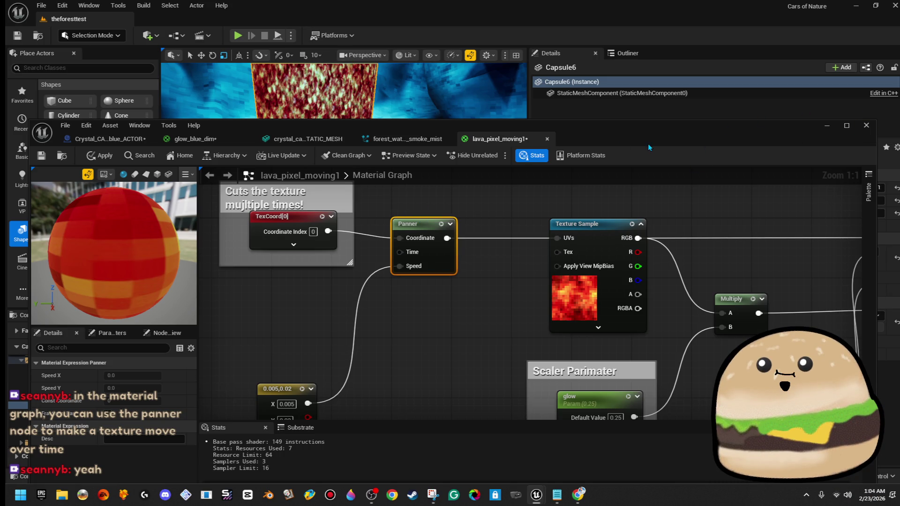
click(676, 120)
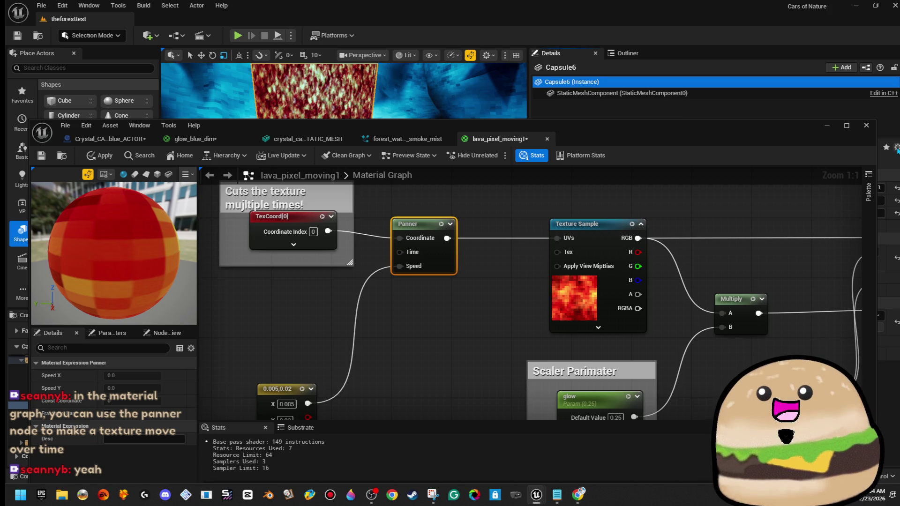
click(861, 126)
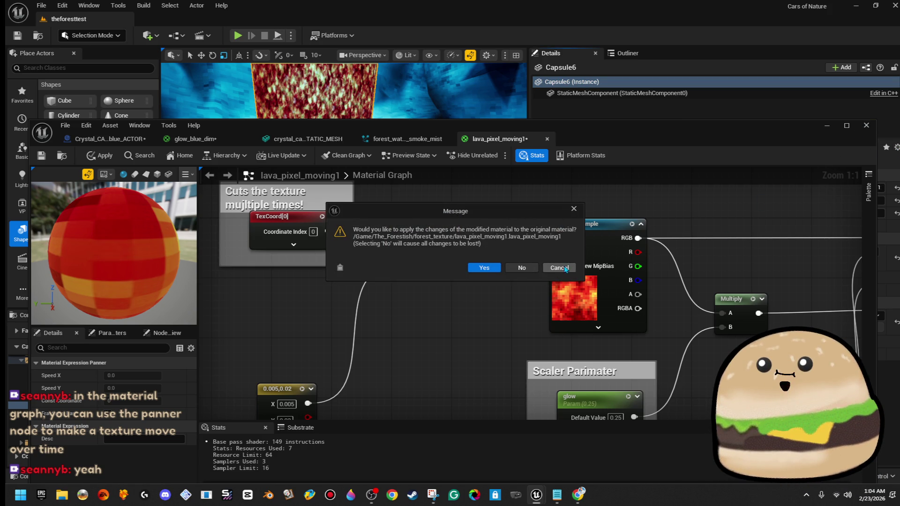
click(568, 269)
mouse_move(591, 142)
mouse_down()
mouse_move(673, 167)
mouse_move(821, 156)
mouse_move(623, 120)
mouse_up()
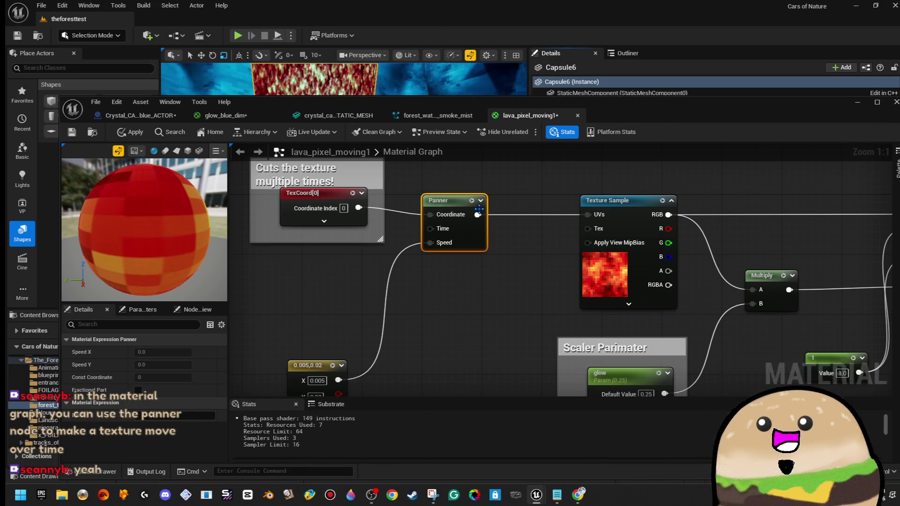
- Check the TexCoord tiling and 0.005,0.02 speed constant, then return to forest_waterfall_smoke_mist
click(311, 224)
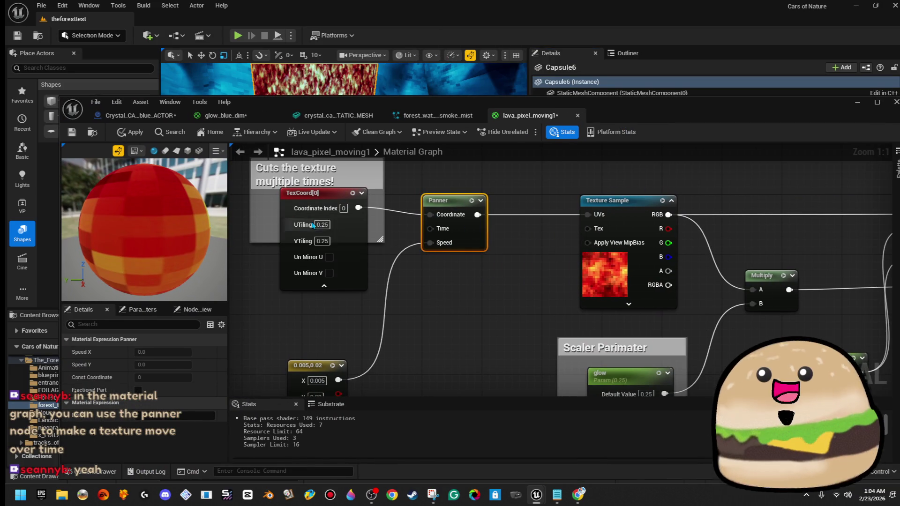
click(324, 286)
drag(350, 290, 352, 255)
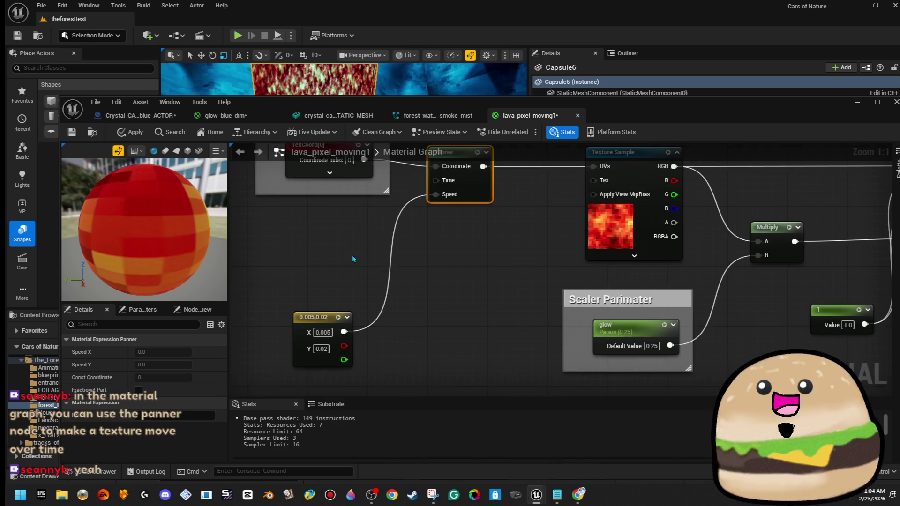
click(332, 313)
click(319, 295)
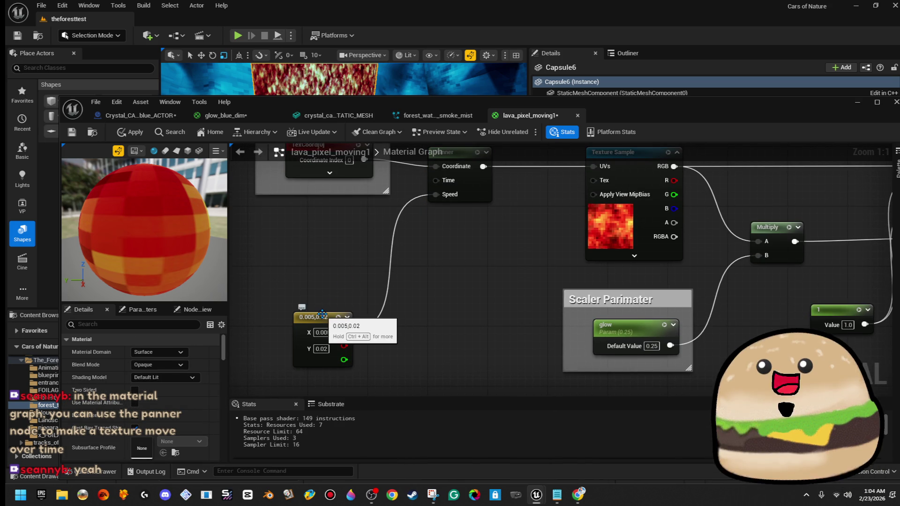
click(322, 314)
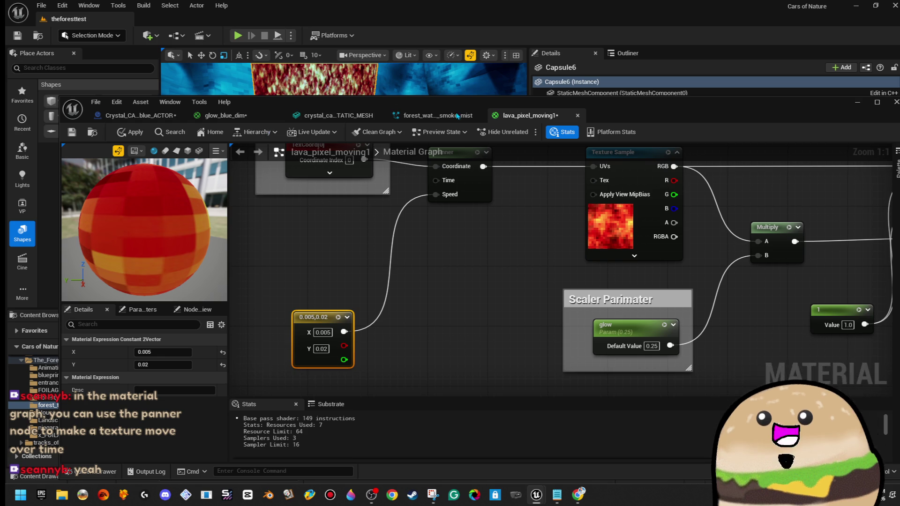
click(415, 117)
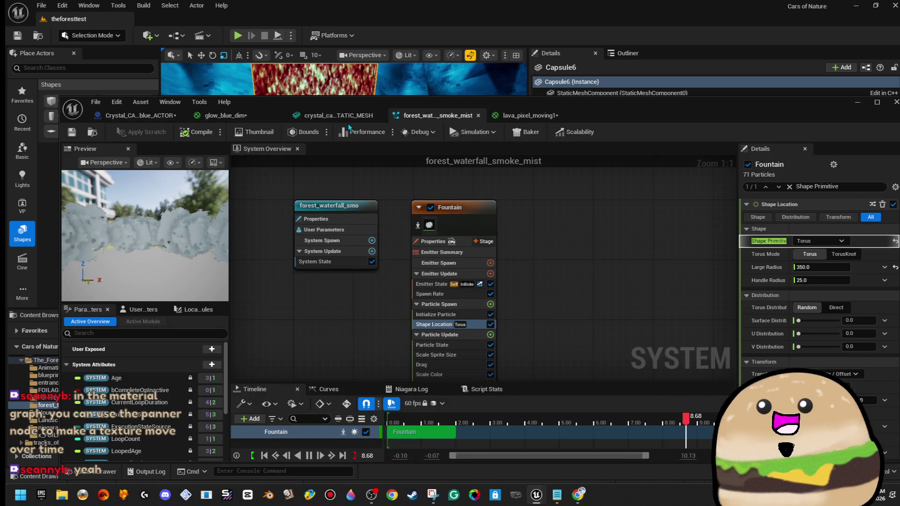
- Close the crystal static mesh, forest_waterfall and glow_blue_dim editors
click(368, 121)
click(225, 116)
click(379, 115)
click(378, 116)
click(280, 116)
- Save all modified assets with File > Save All and adjust the system volume
click(41, 6)
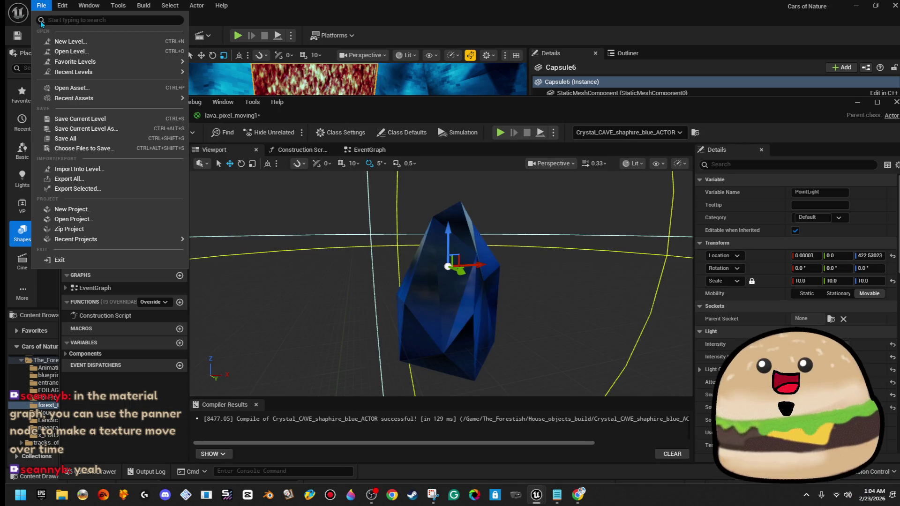
click(86, 131)
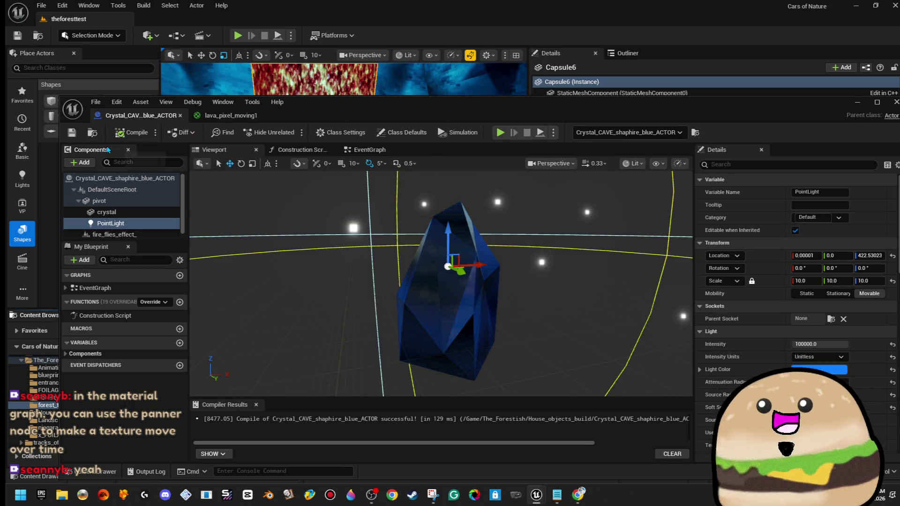
key(XF86AudioRaiseVolume)
key(XF86AudioRaiseVolume)
key(XF86AudioRaiseVolume)
key(XF86AudioRaiseVolume)
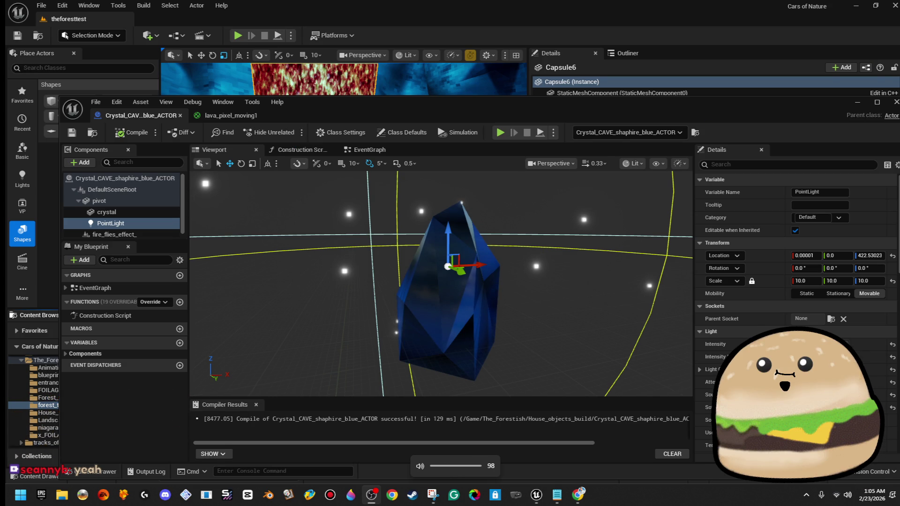
key(XF86AudioLowerVolume)
key(XF86AudioLowerVolume)
key(XF86AudioLowerVolume)
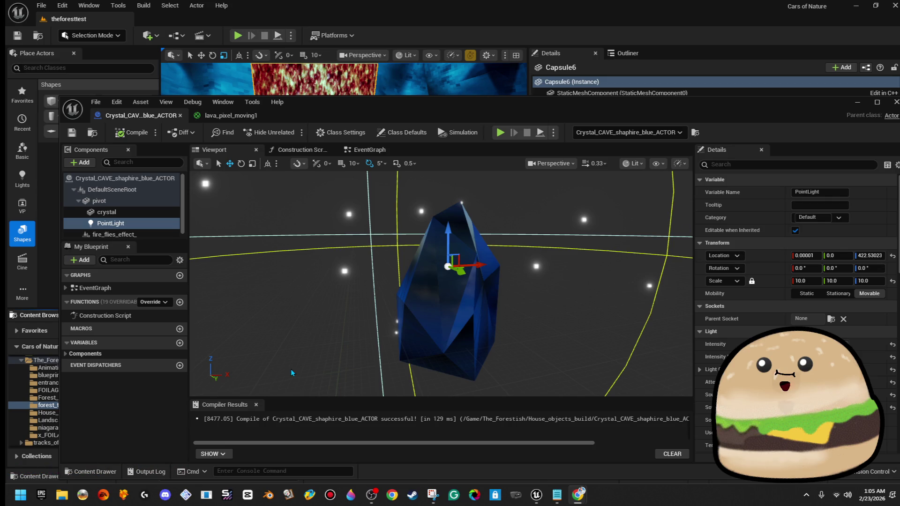
drag(441, 232, 412, 220)
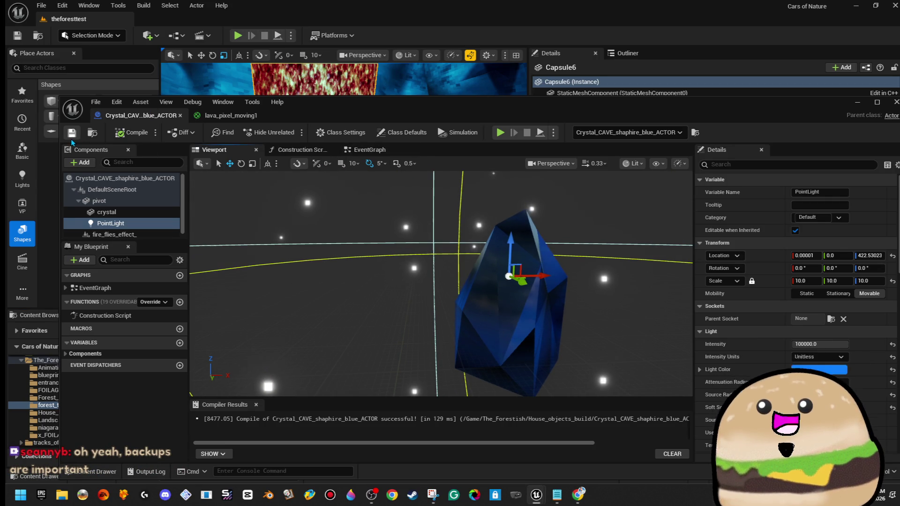
click(230, 115)
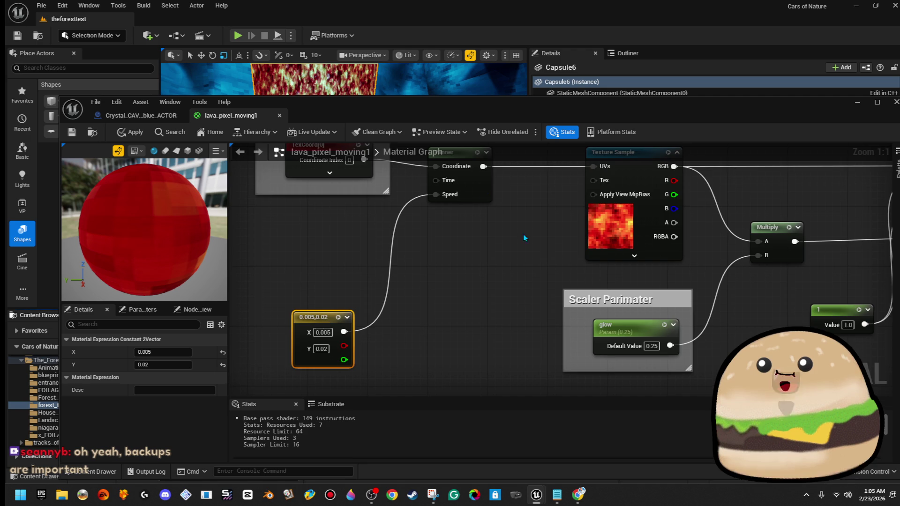
- Zoom out and pan lava_pixel_moving1 to show its Base Color and Emissive outputs
scroll(517, 298, down, 2)
mouse_move(517, 298)
mouse_down()
mouse_move(431, 357)
mouse_move(395, 317)
mouse_up()
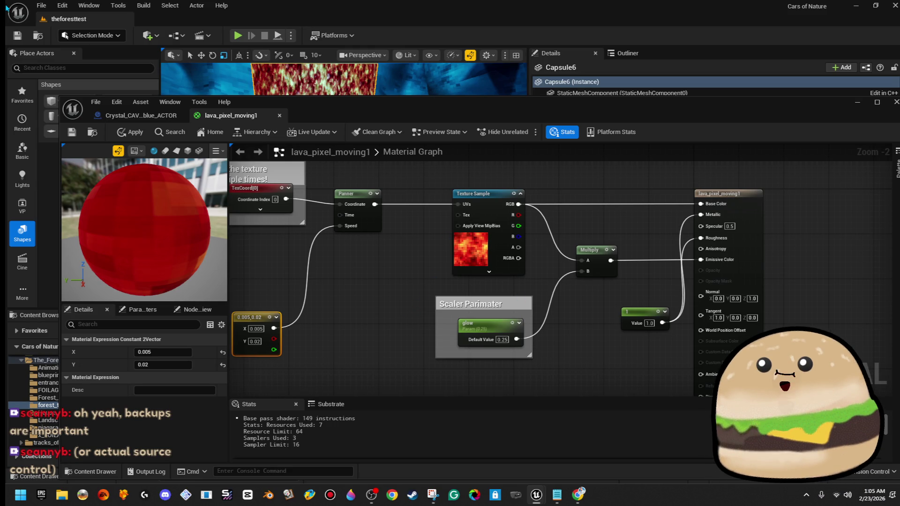
click(55, 5)
click(42, 5)
click(46, 5)
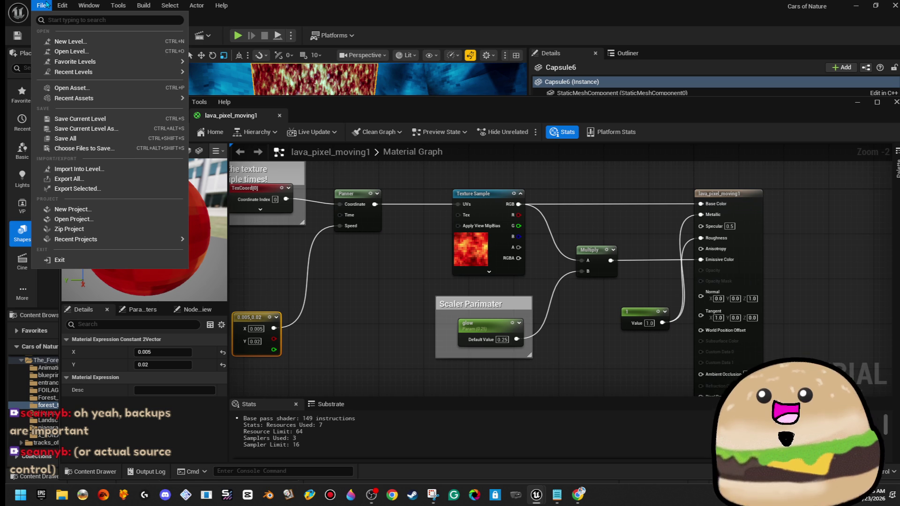
mouse_move(62, 5)
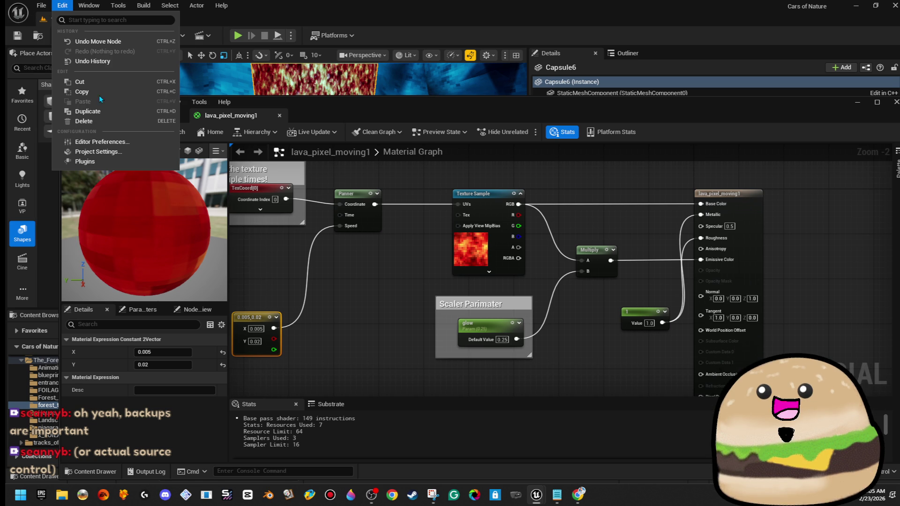
- Open Project Settings and browse the Project - Description thumbnail and publisher fields
click(157, 151)
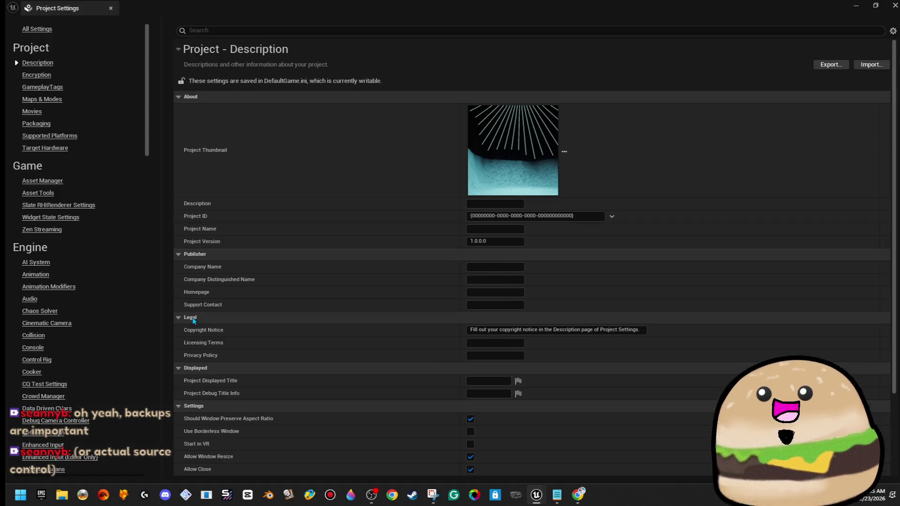
scroll(73, 295, down, 12)
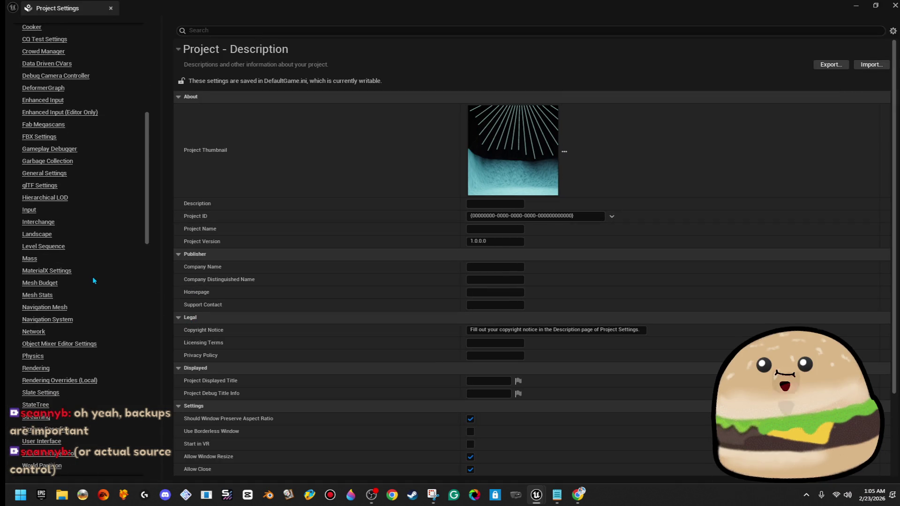
scroll(93, 280, down, 4)
scroll(95, 278, up, 3)
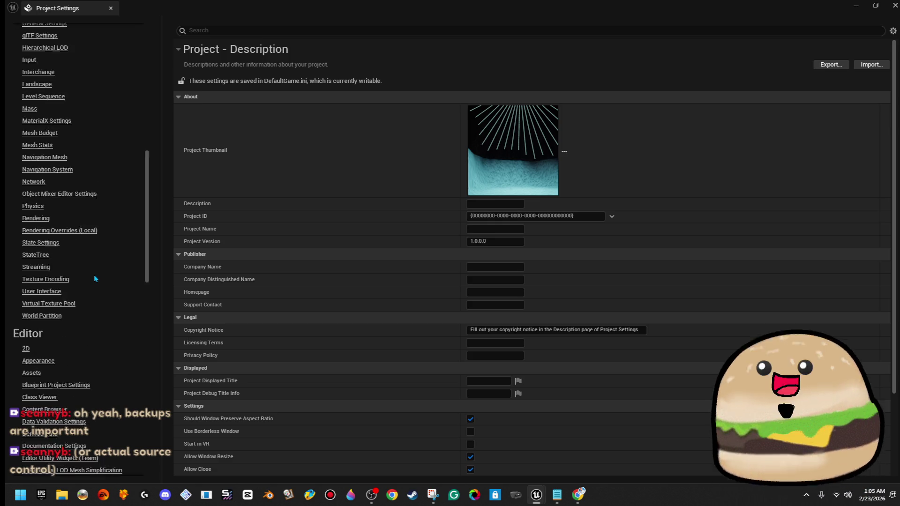
scroll(99, 282, down, 20)
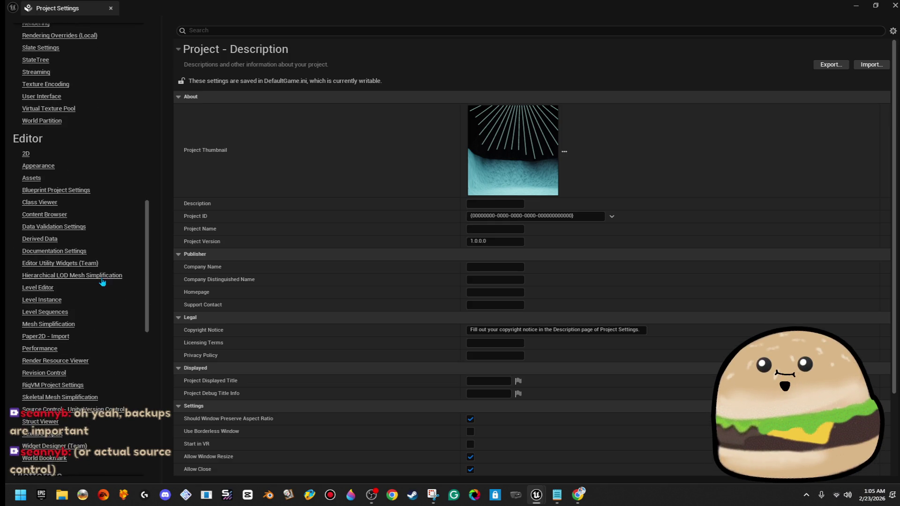
scroll(118, 297, down, 5)
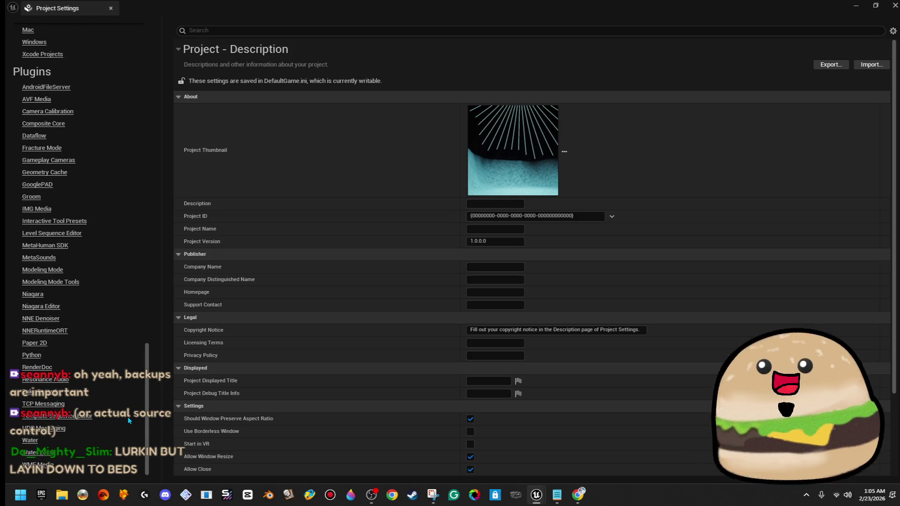
scroll(127, 417, up, 19)
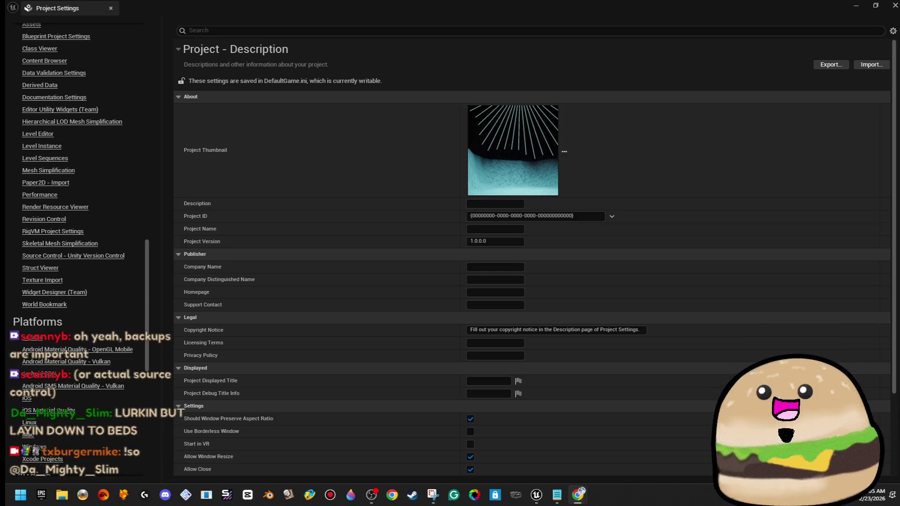
scroll(53, 296, up, 4)
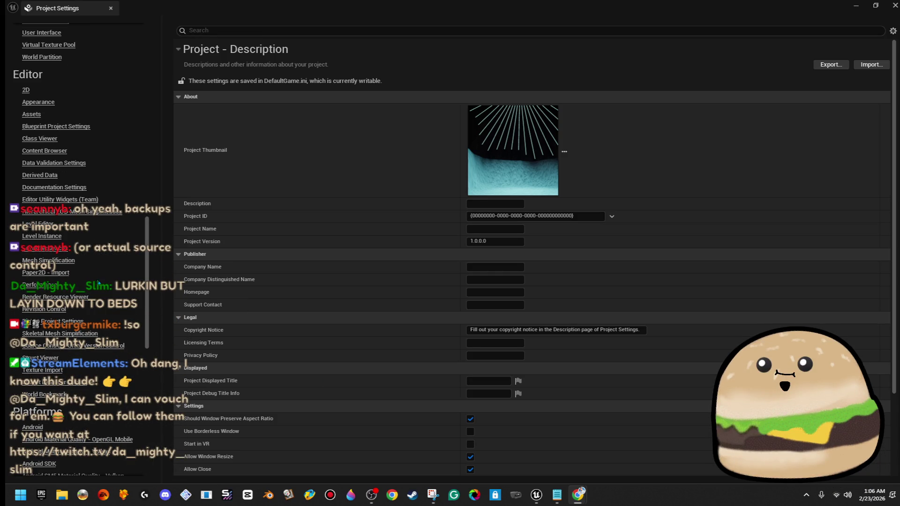
scroll(110, 277, up, 5)
scroll(109, 274, up, 6)
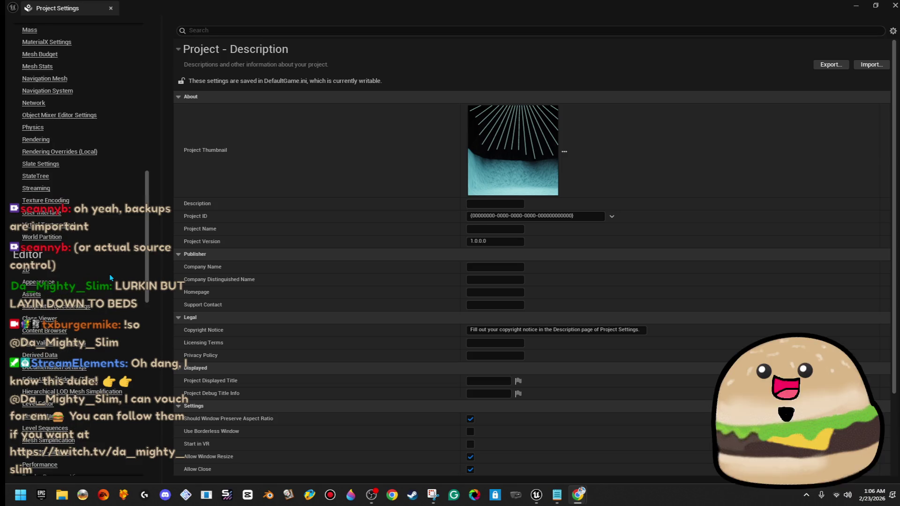
scroll(109, 274, up, 4)
scroll(111, 277, up, 3)
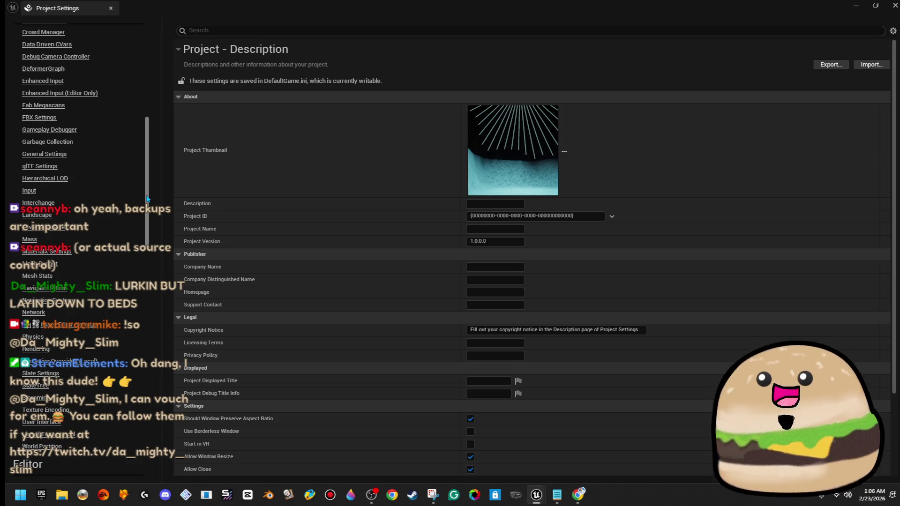
- Scroll the settings categories and go to the Platforms – Windows page
drag(145, 195, 146, 103)
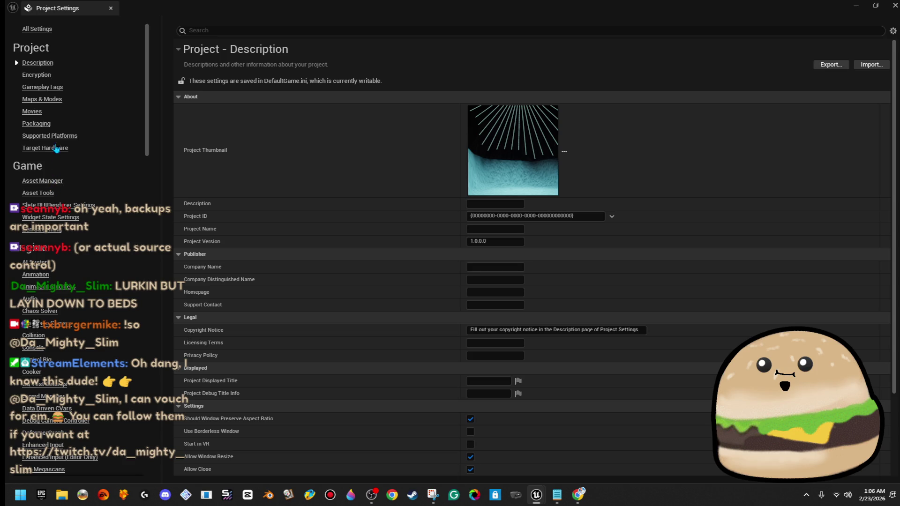
scroll(56, 149, down, 4)
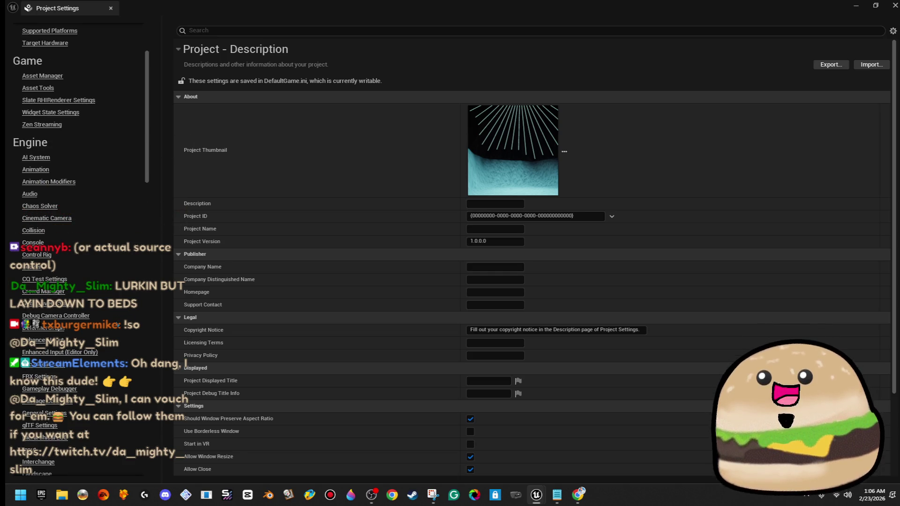
scroll(119, 327, up, 3)
scroll(119, 327, down, 14)
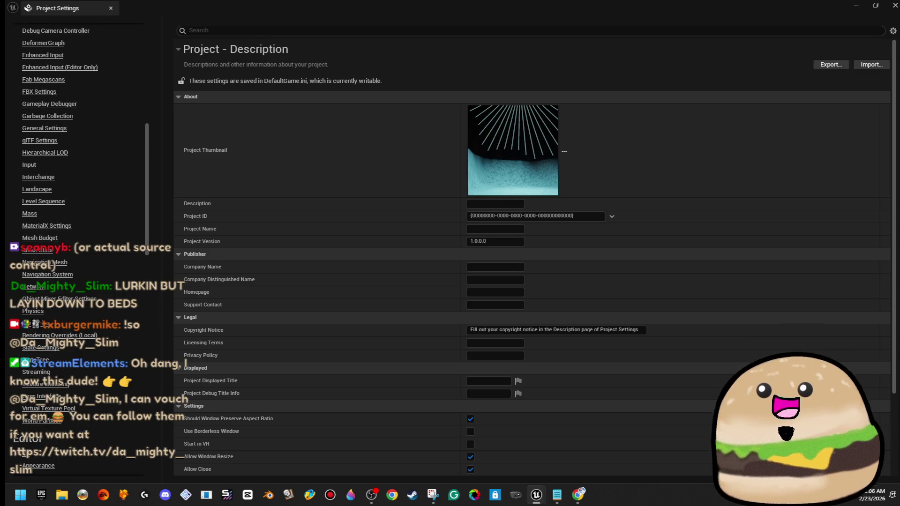
drag(152, 243, 153, 422)
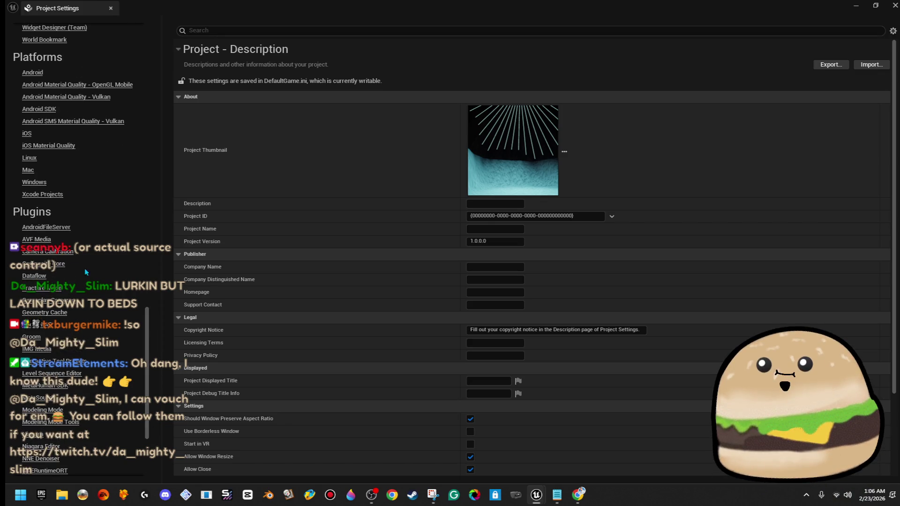
click(34, 182)
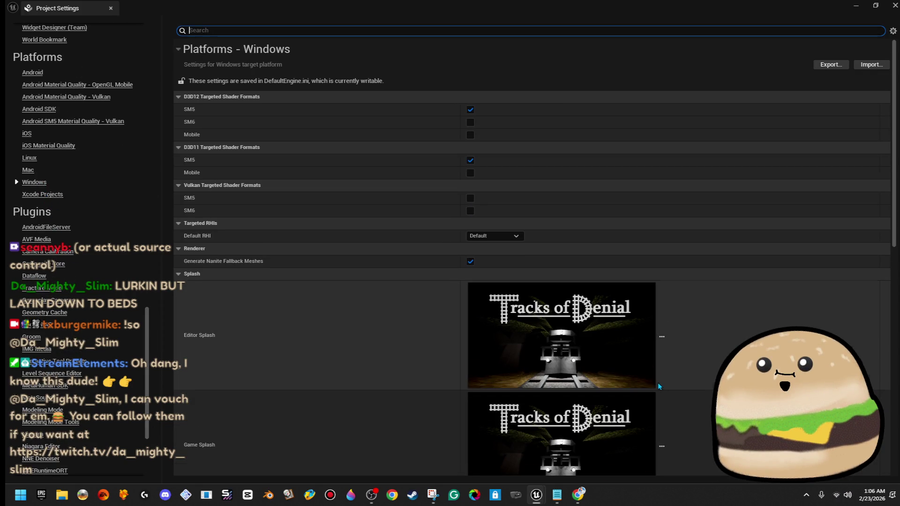
- Scroll through the Windows Splash and Icon images in Project Settings
scroll(659, 383, down, 4)
scroll(662, 389, down, 3)
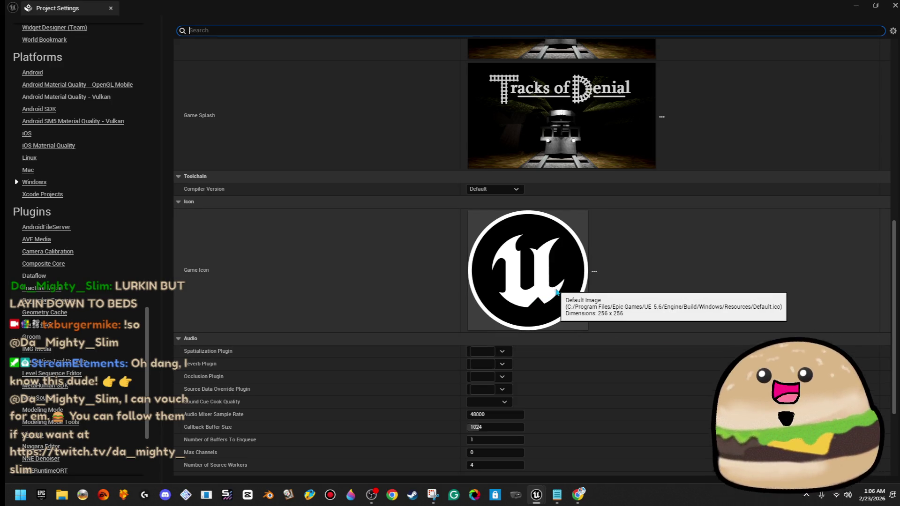
scroll(596, 280, up, 1)
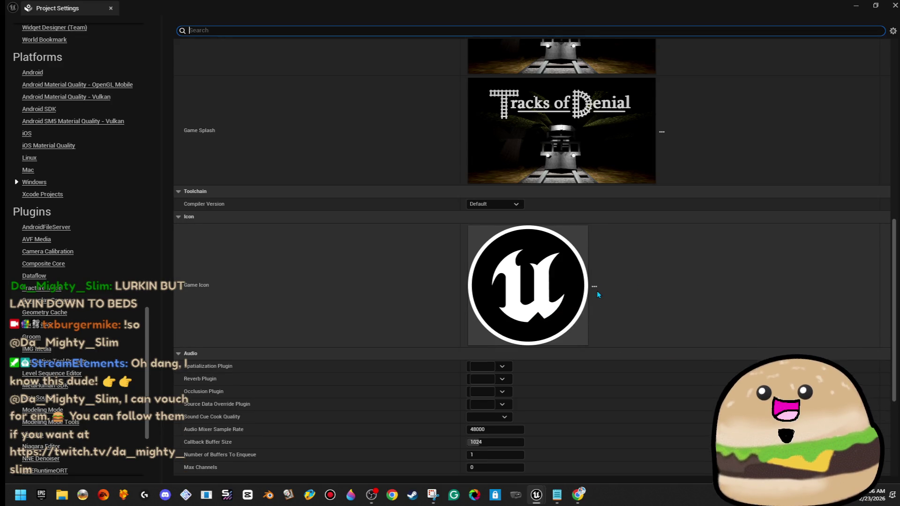
scroll(597, 291, up, 3)
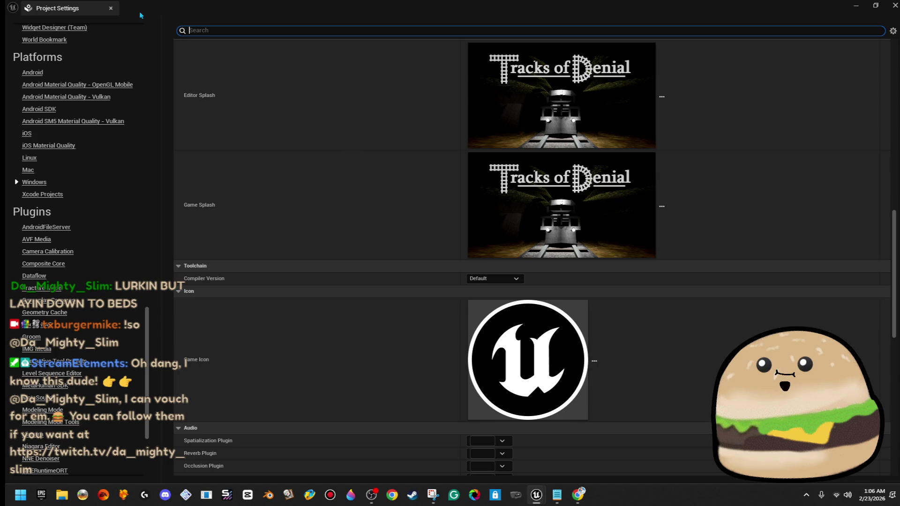
- Close Project Settings and the lava_pixel_moving1 Material Editor to return to the cave level
click(111, 9)
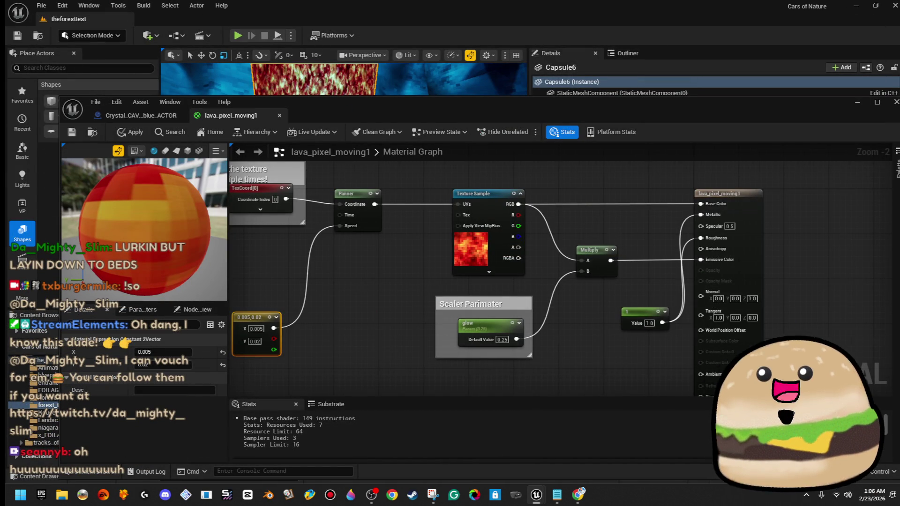
drag(436, 294, 615, 303)
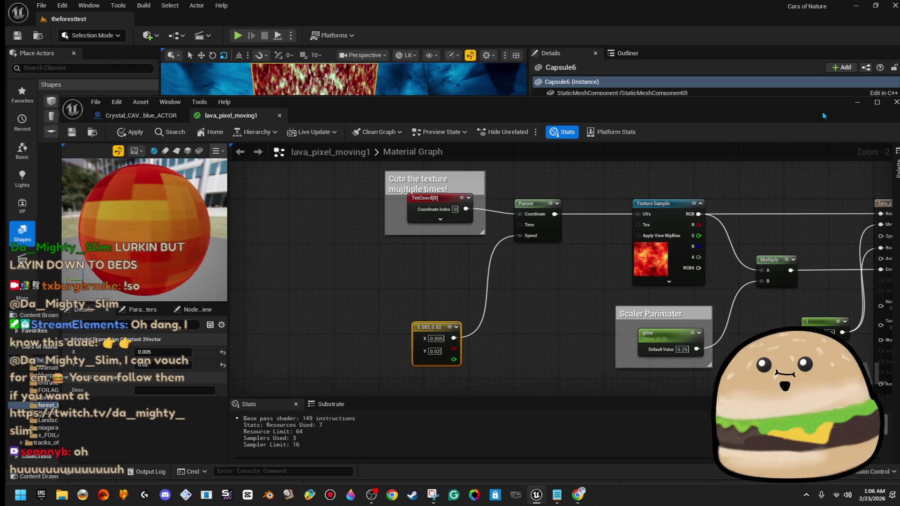
click(858, 103)
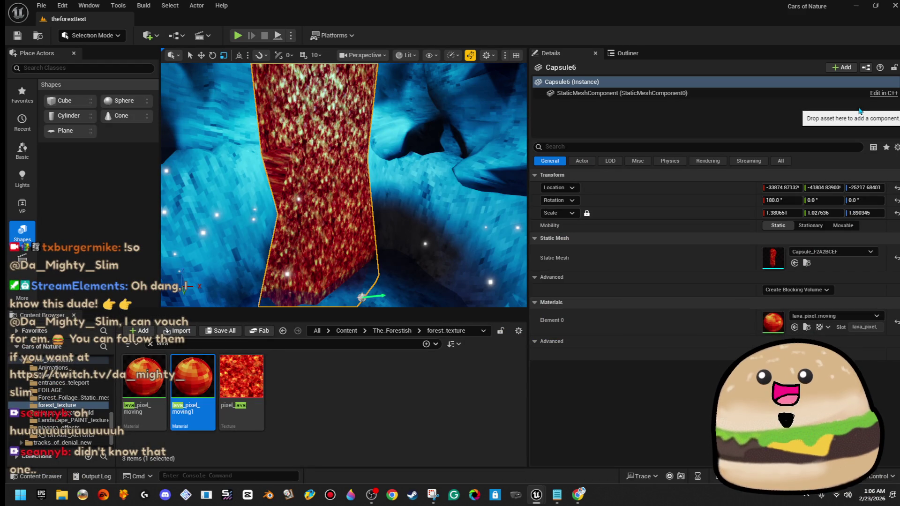
- Narrow the Capsule6 lava pillar with the scale gizmo, then select the waterfall mist actor
mouse_move(412, 182)
mouse_down()
mouse_move(365, 179)
mouse_move(372, 193)
mouse_up()
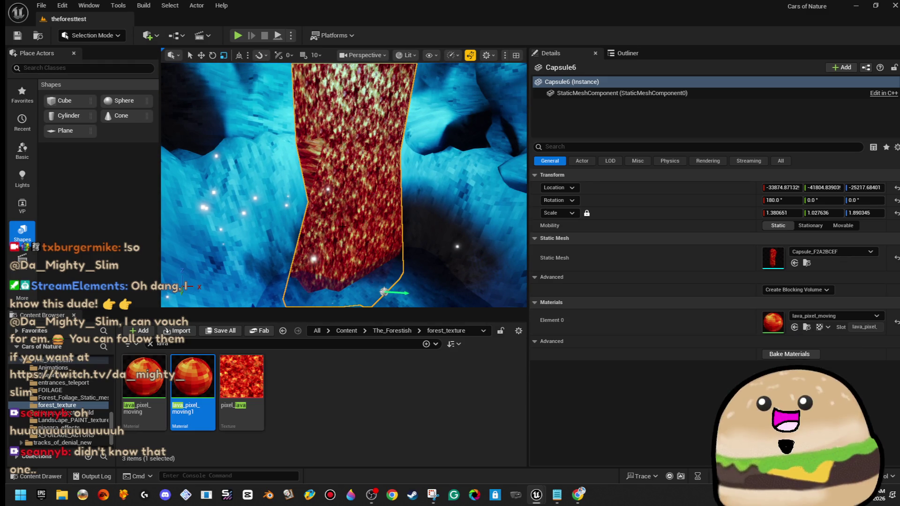
mouse_move(459, 229)
mouse_down()
mouse_move(429, 219)
mouse_move(438, 221)
mouse_up()
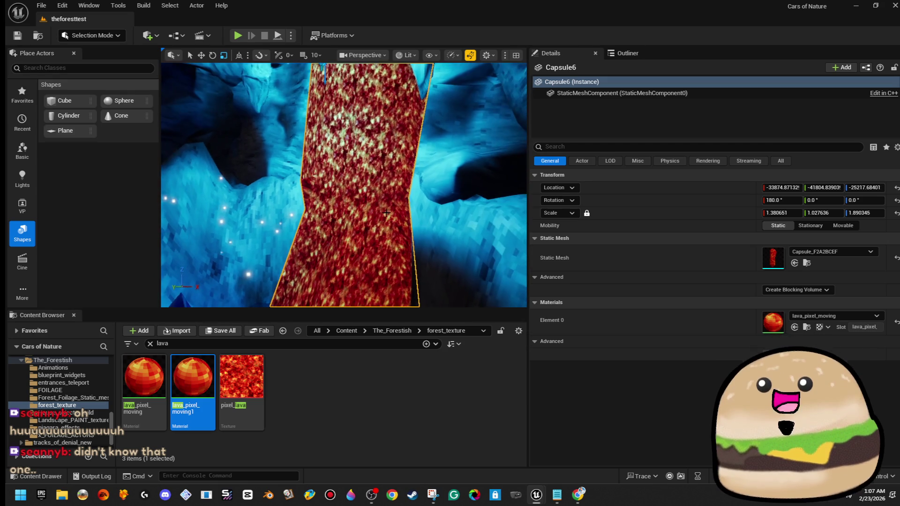
drag(350, 116, 348, 100)
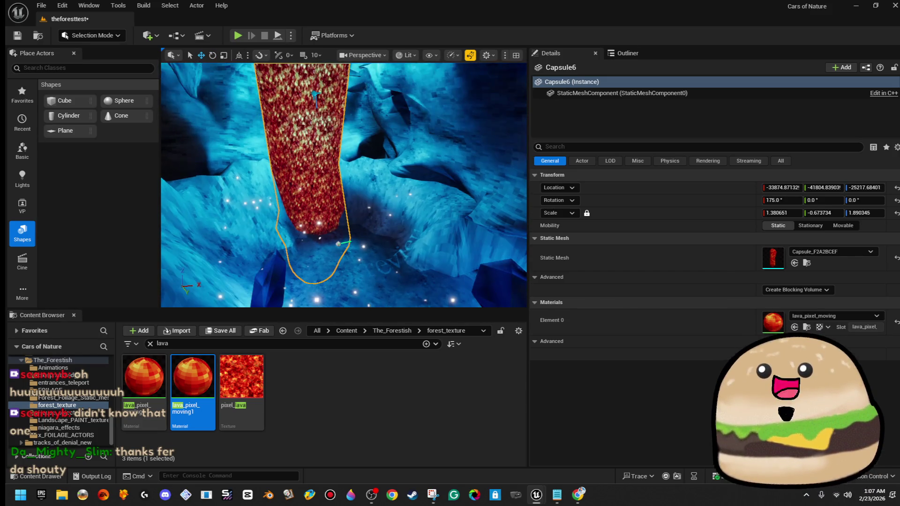
drag(319, 187, 318, 200)
click(311, 227)
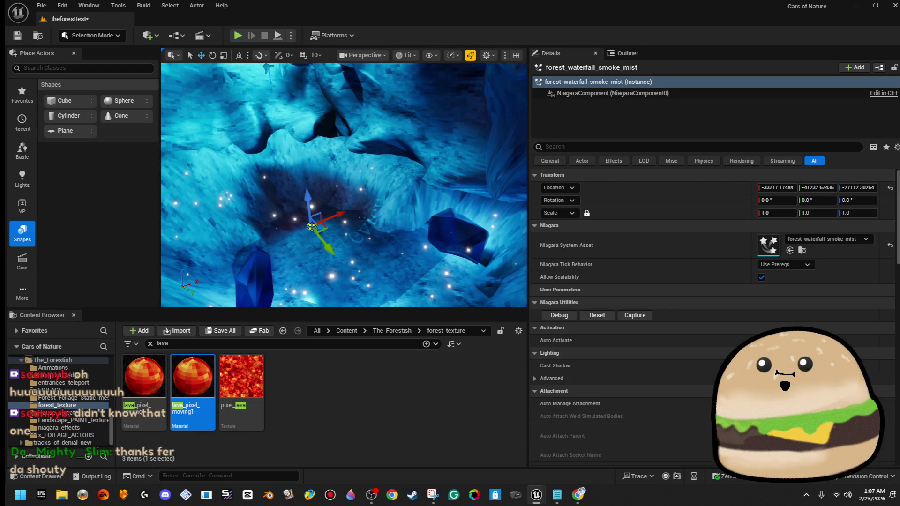
- Move forest_waterfall_smoke_mist toward the pillar's base, then reselect and frame Capsule6
mouse_move(374, 228)
mouse_down()
mouse_move(334, 222)
mouse_move(339, 196)
mouse_move(328, 213)
mouse_up()
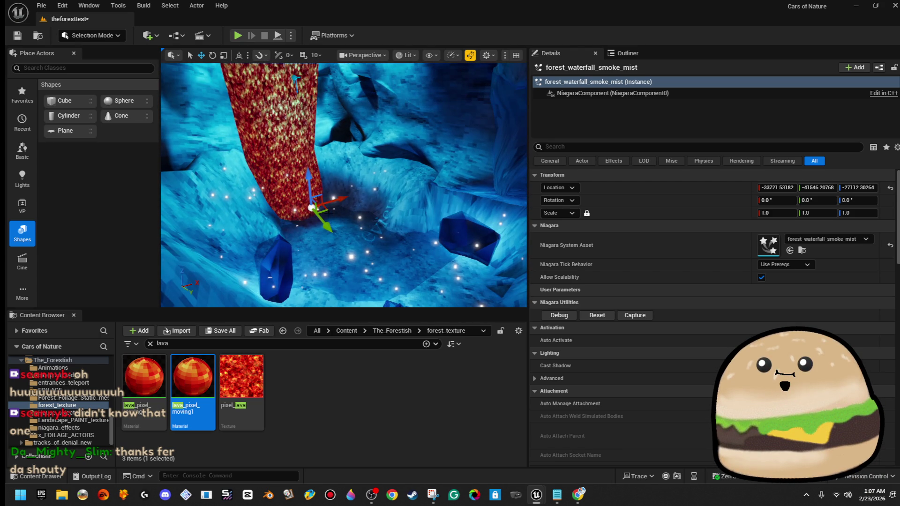
click(319, 207)
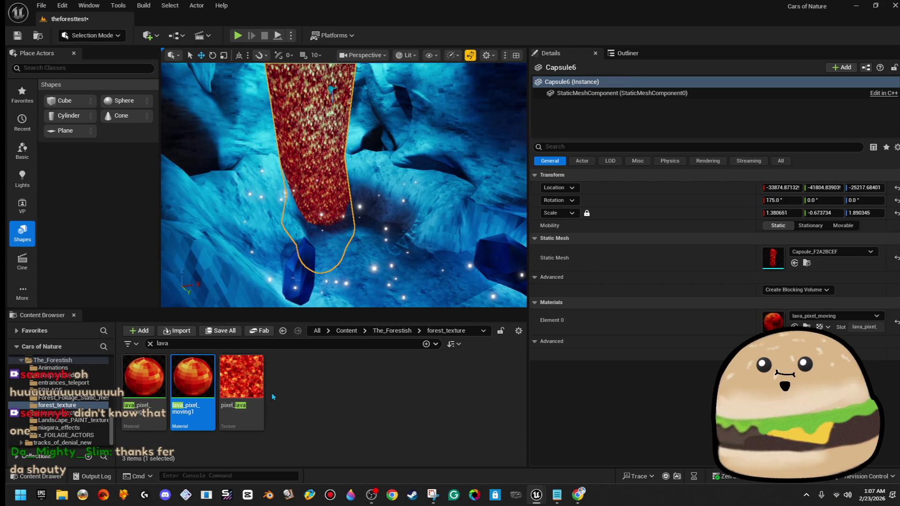
key(f)
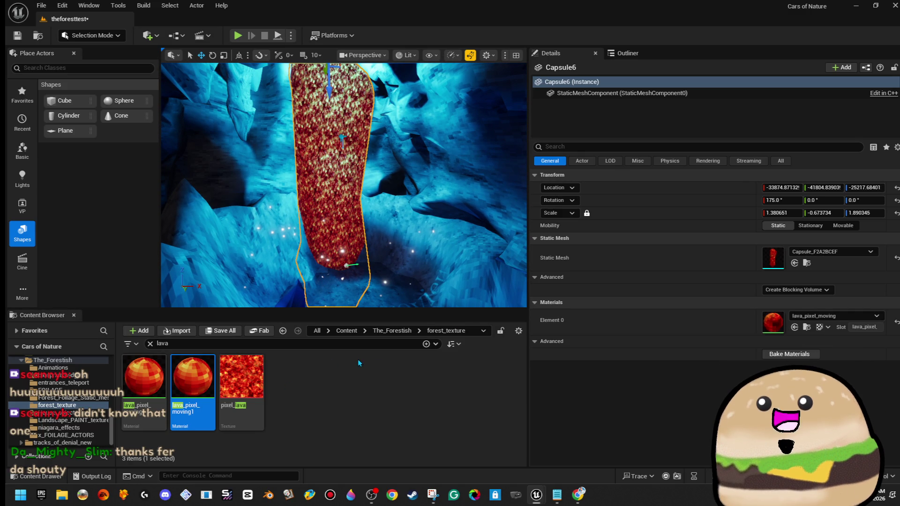
- Select the pixel_lava texture and view Google Images results for 'water seamless texture'
click(260, 372)
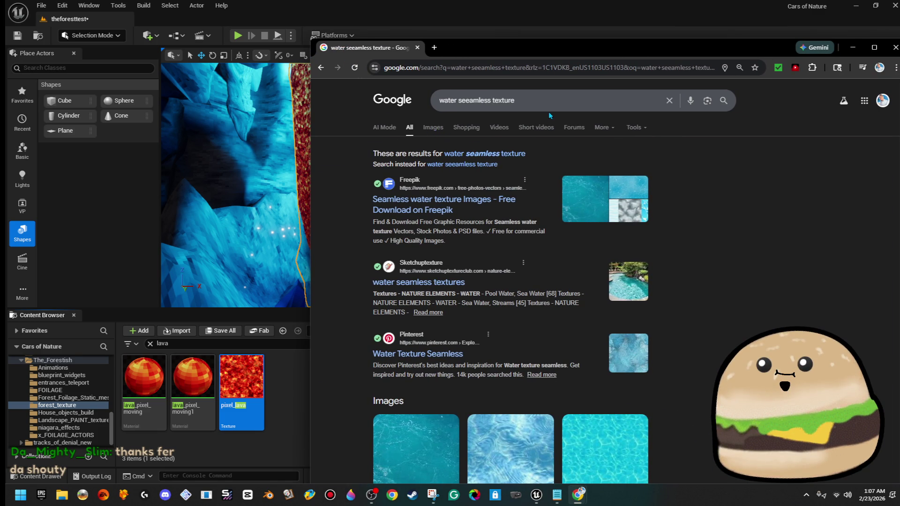
click(540, 100)
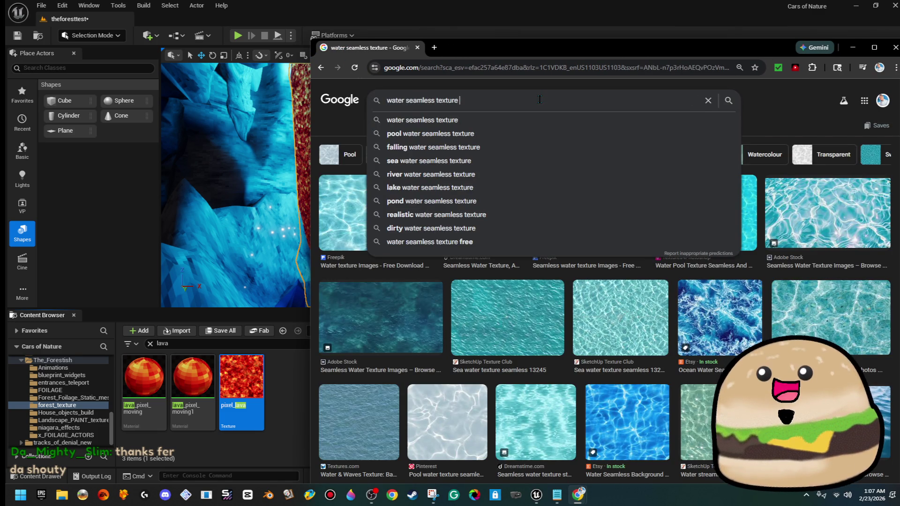
- Search 'water seamless texture fall' and preview the first falling-water and Shutterstock results
text(fall)
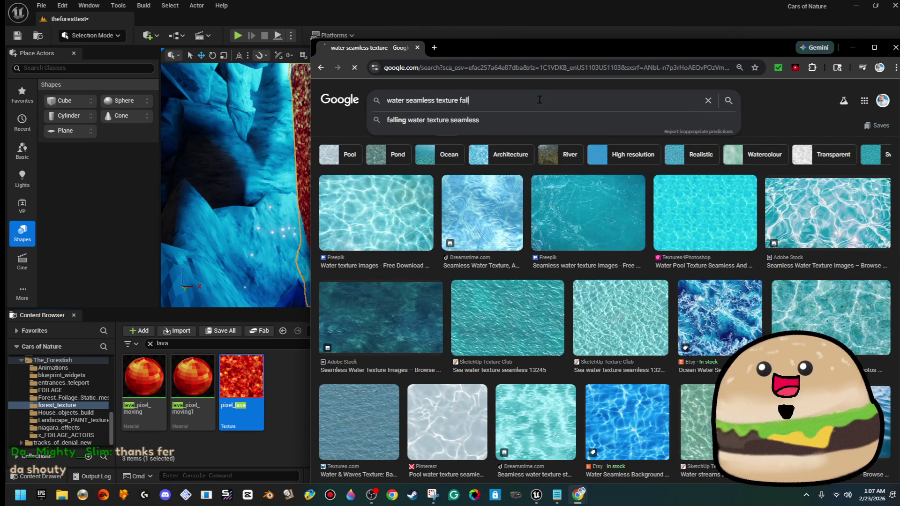
key(Return)
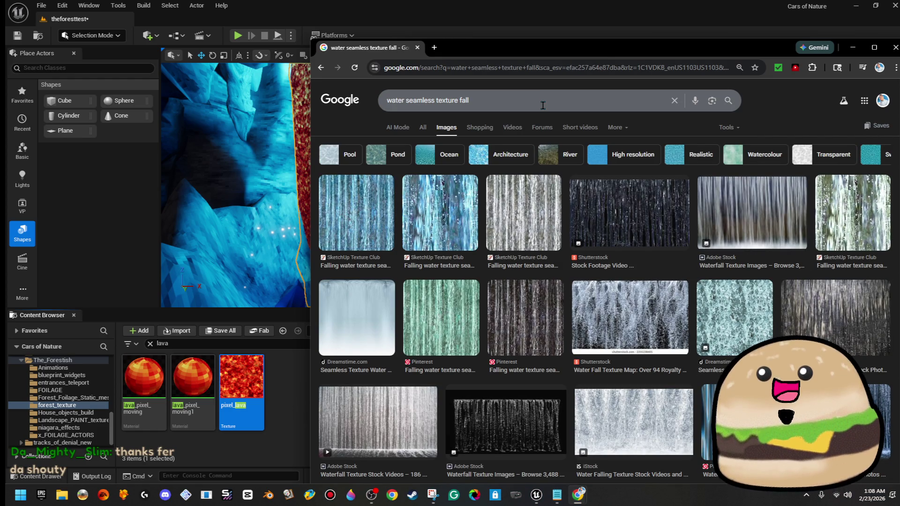
click(339, 224)
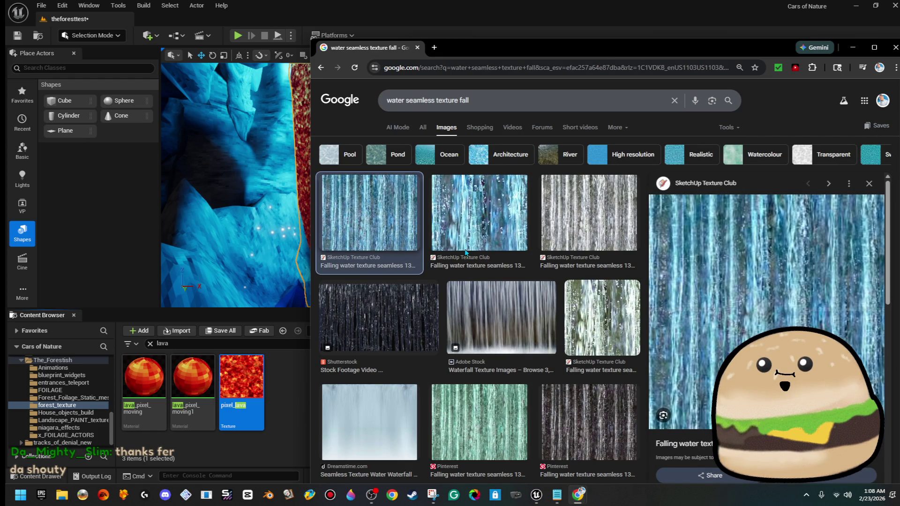
scroll(683, 317, down, 8)
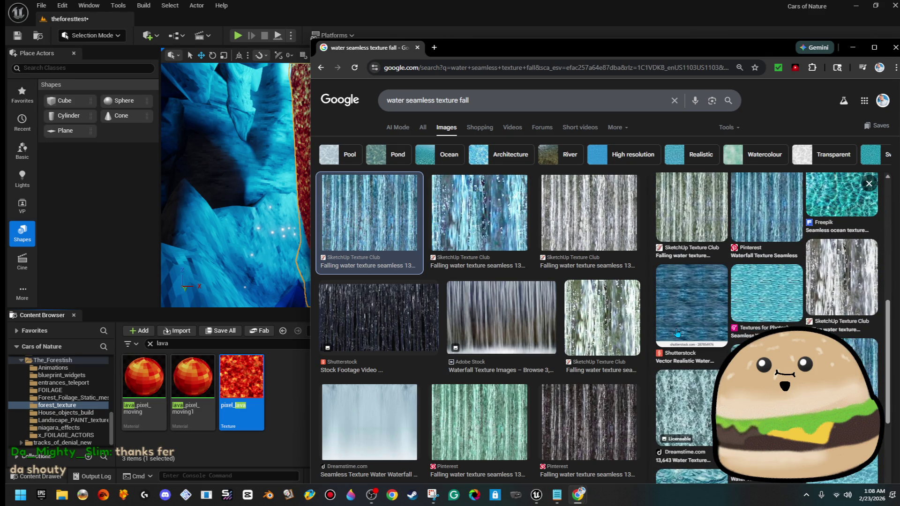
scroll(677, 333, up, 5)
scroll(685, 356, down, 4)
click(694, 370)
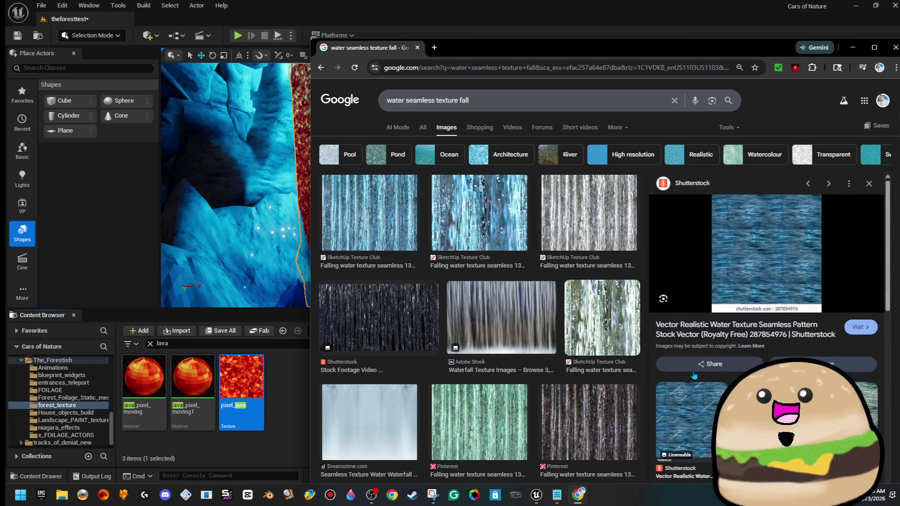
scroll(693, 375, down, 5)
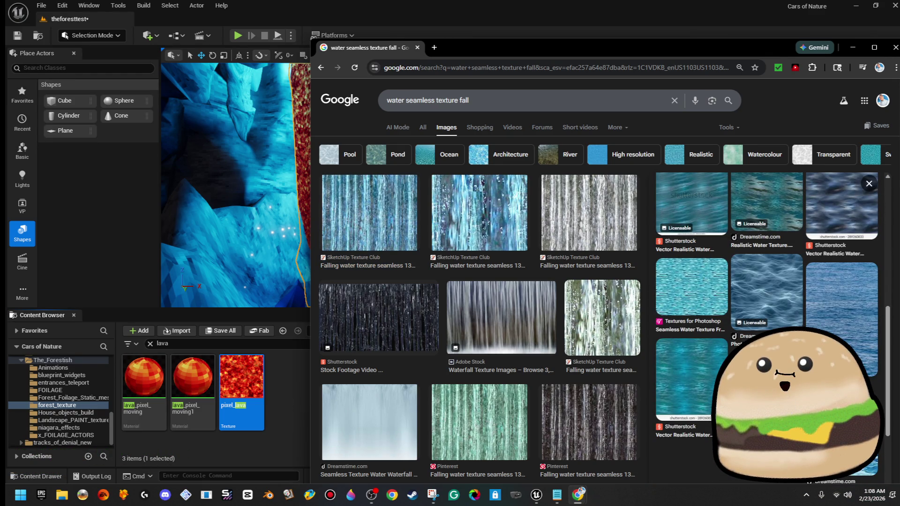
scroll(499, 116, down, 5)
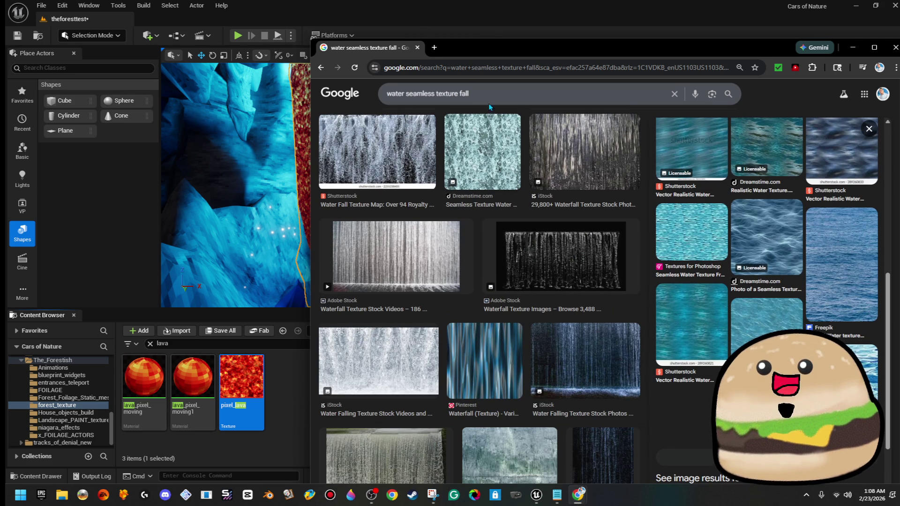
- Browse further results and open the Pinterest 'Falling water texture seamless 13309' blue preview
triple_click(489, 86)
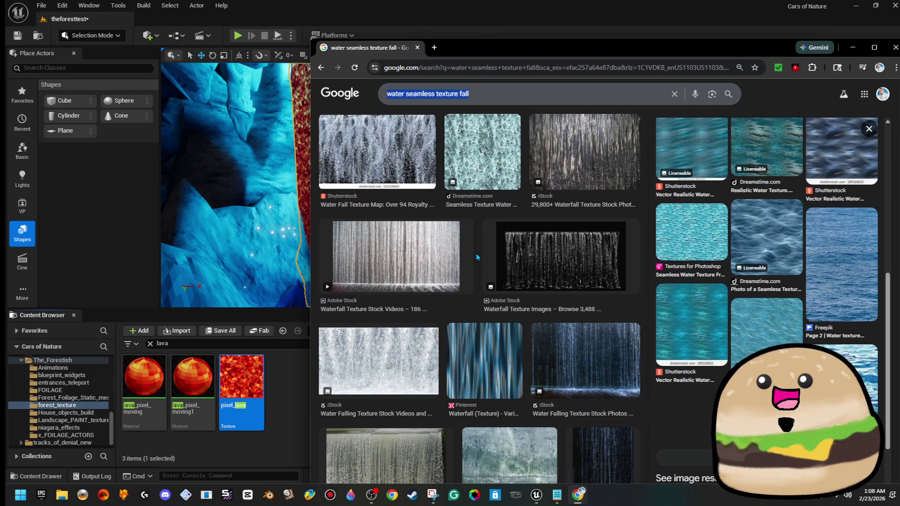
click(510, 382)
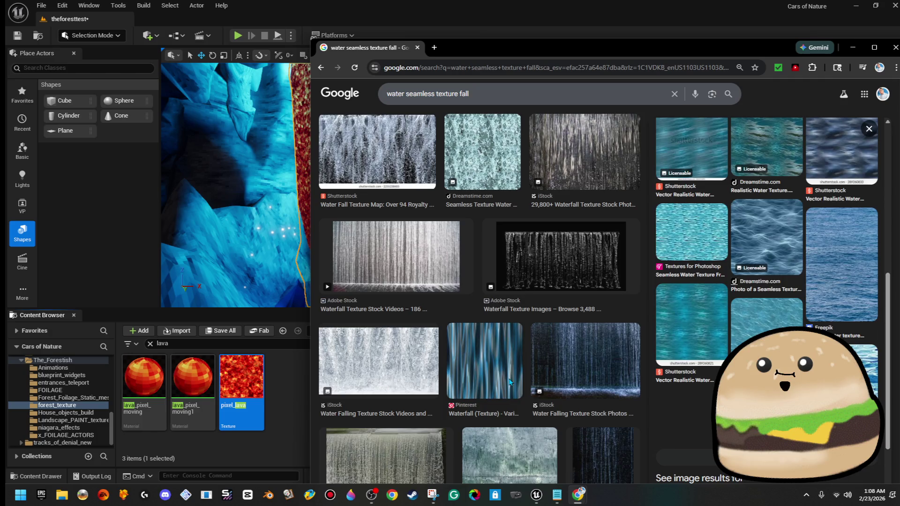
scroll(771, 197, down, 6)
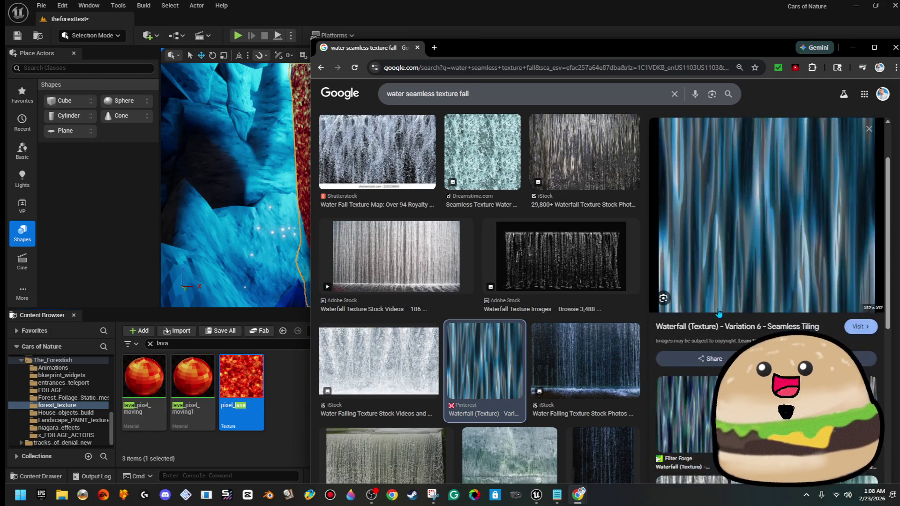
click(771, 197)
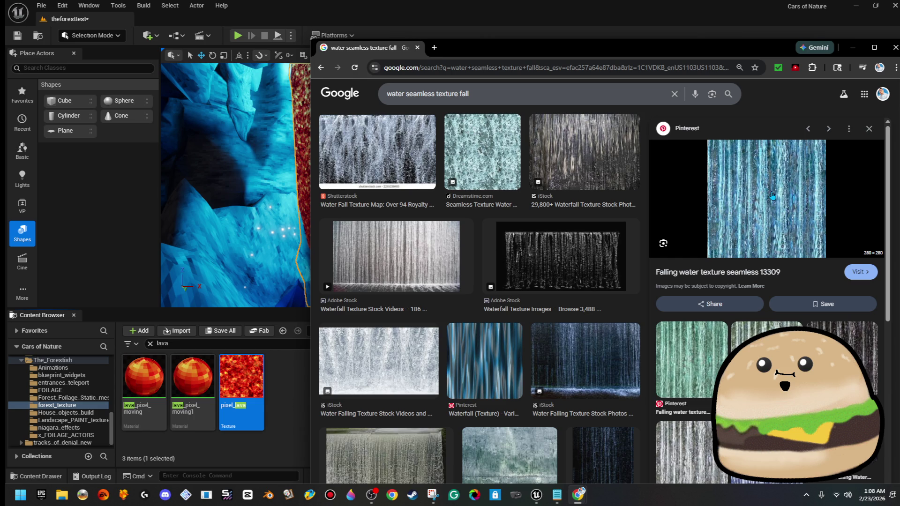
scroll(808, 199, down, 5)
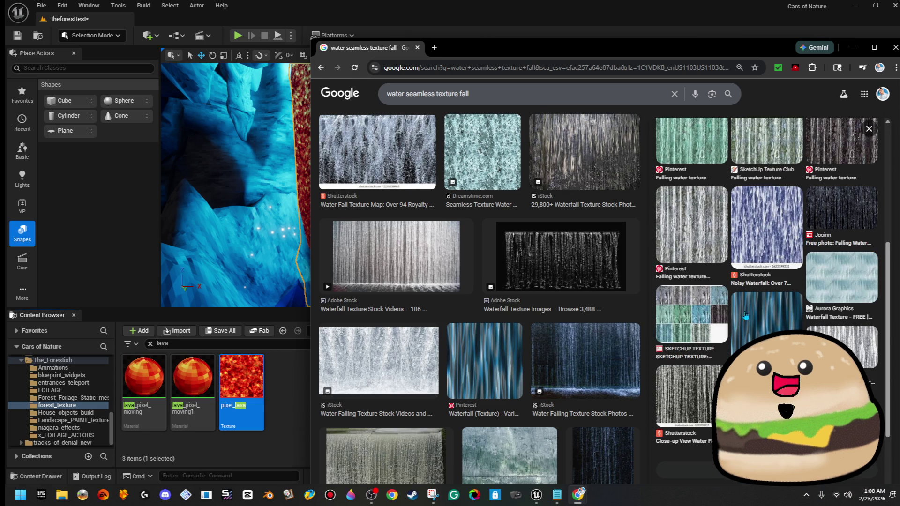
scroll(603, 270, down, 7)
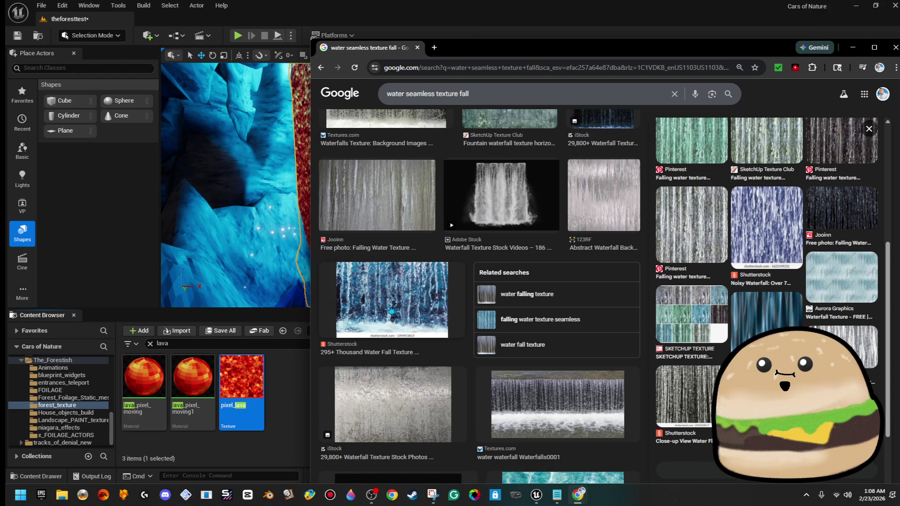
scroll(389, 310, down, 7)
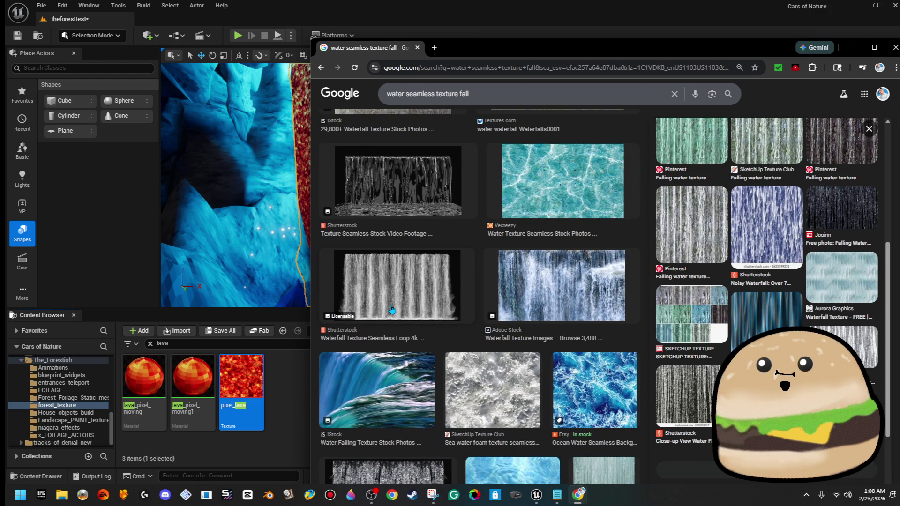
scroll(391, 309, down, 7)
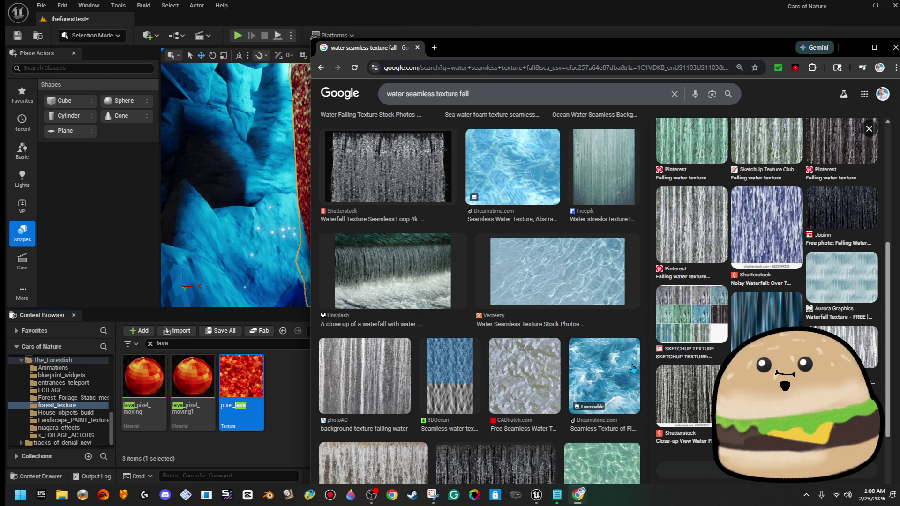
scroll(633, 369, down, 6)
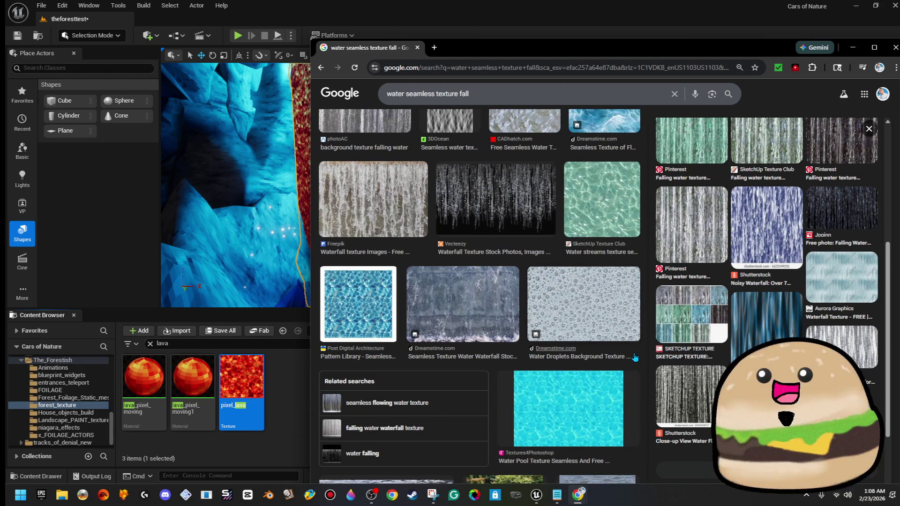
click(750, 309)
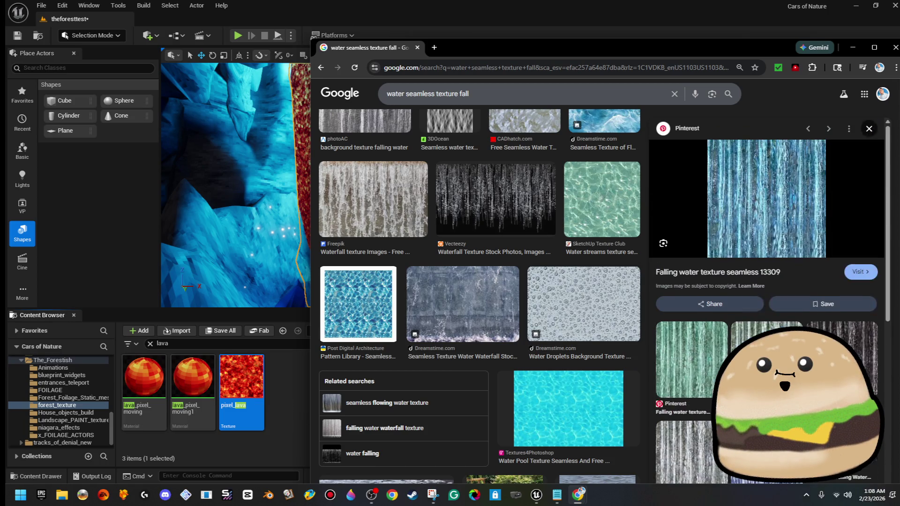
- Save the blue falling-water preview as a JPEG on the Desktop, then switch to LunaPic
right_click(776, 211)
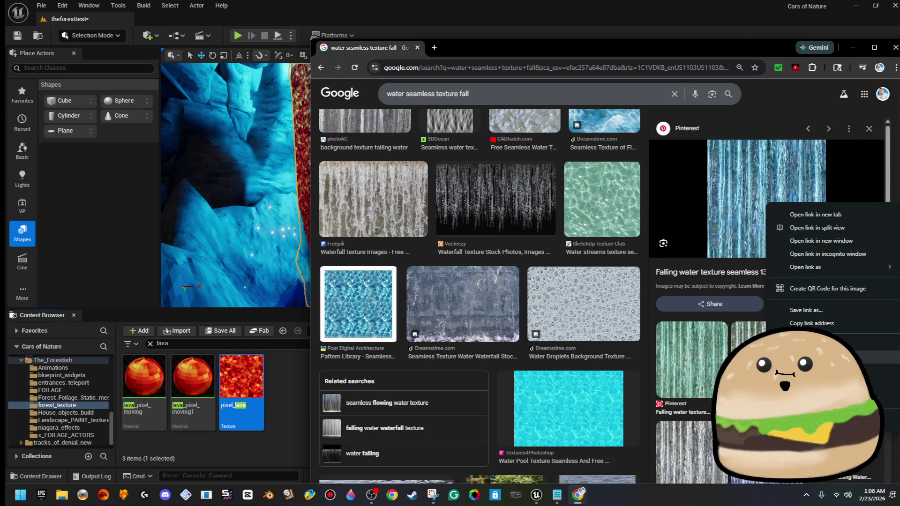
click(806, 371)
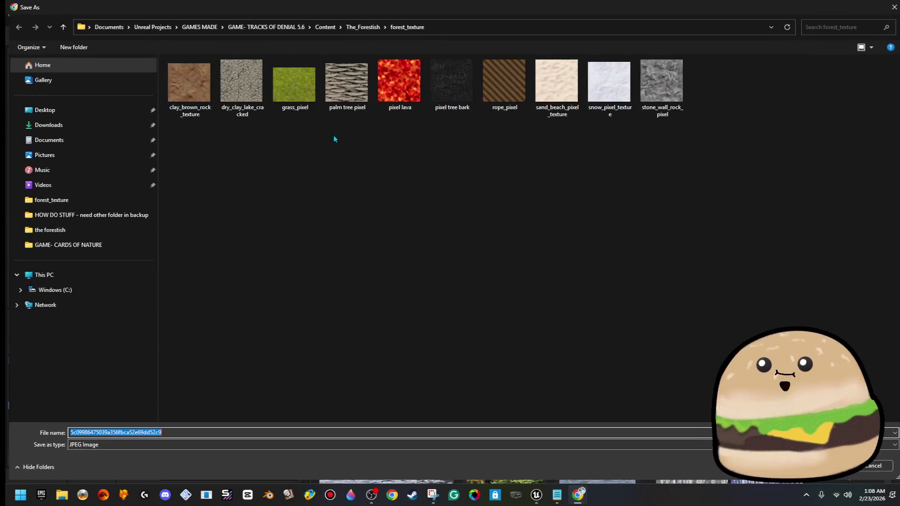
click(106, 112)
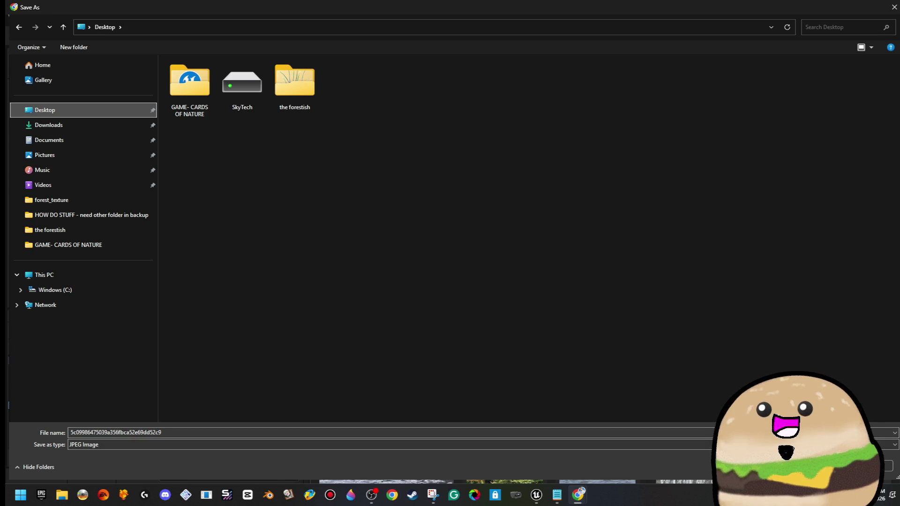
key(Return)
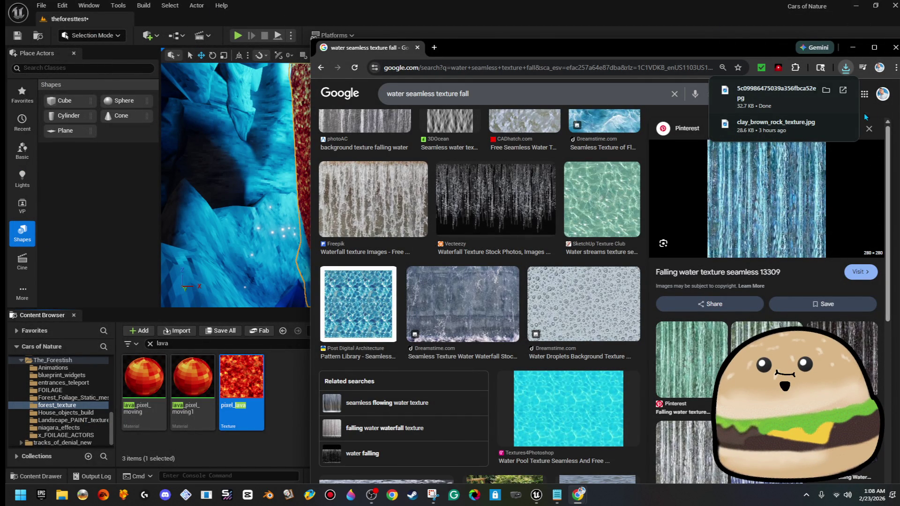
click(417, 48)
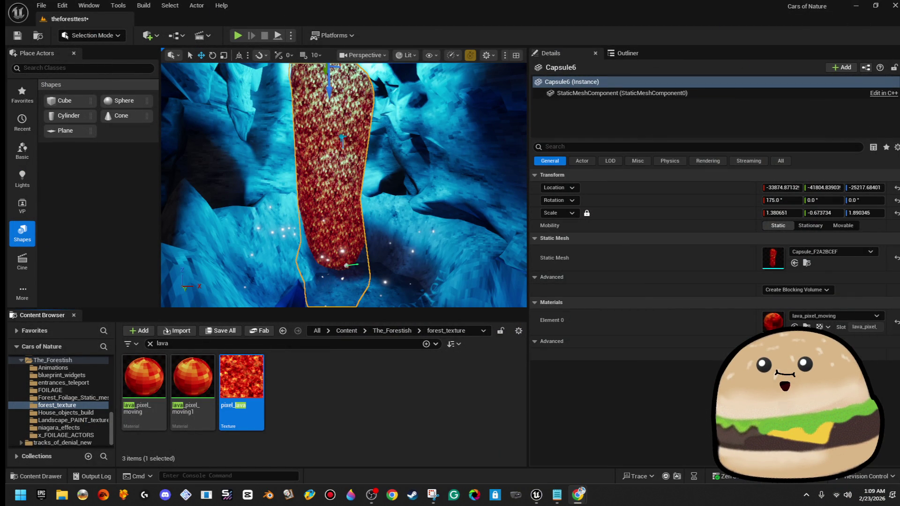
click(578, 495)
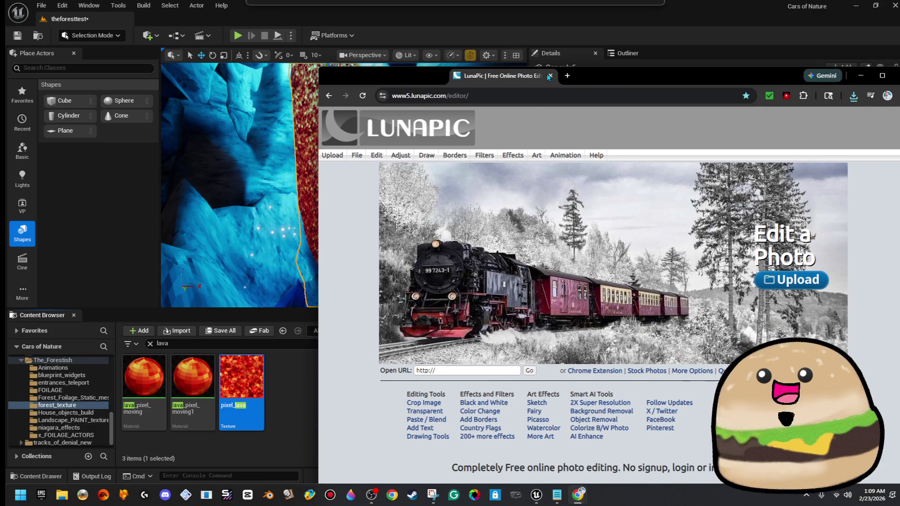
- Upload the downloaded falling-water JPEG from the Desktop into LunaPic as a 280x280 image
drag(547, 74, 466, 43)
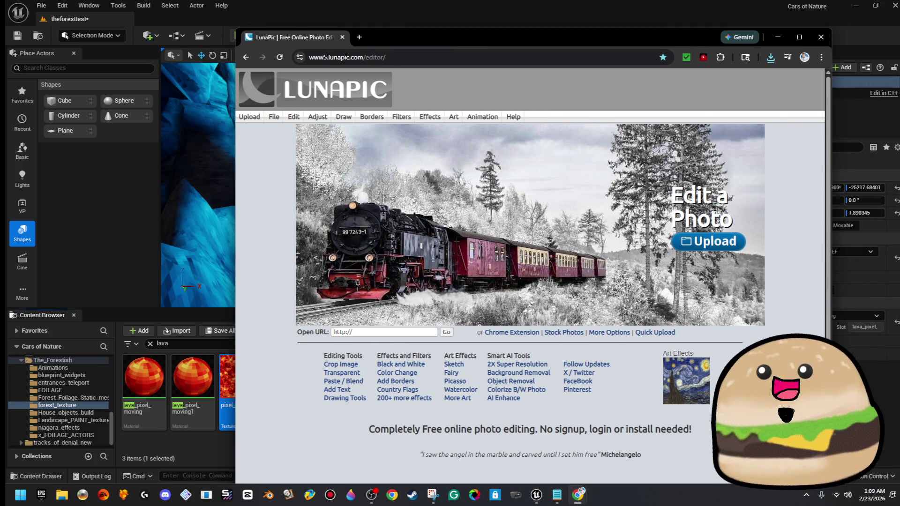
click(725, 248)
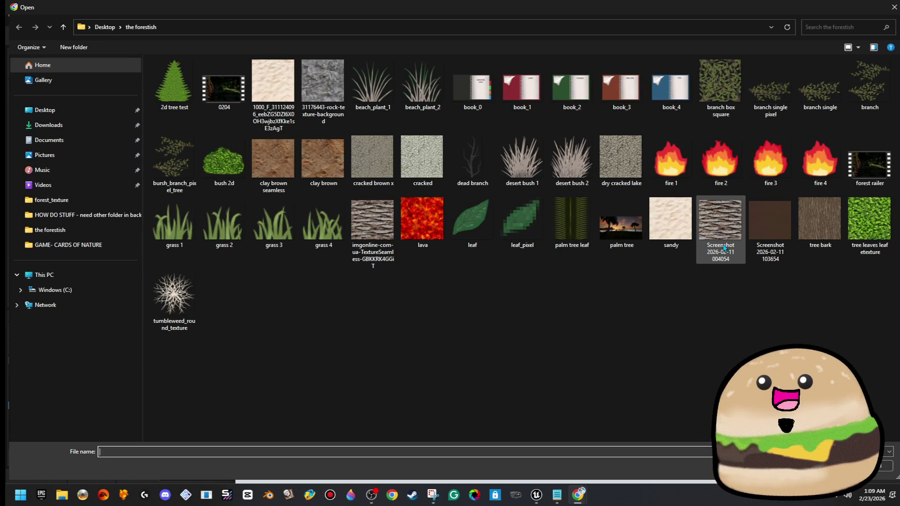
click(45, 109)
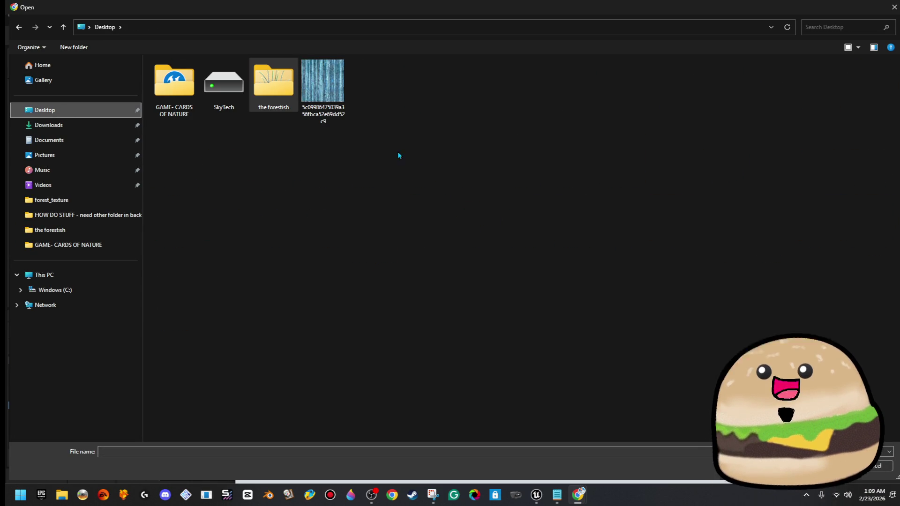
click(327, 95)
right_click(327, 91)
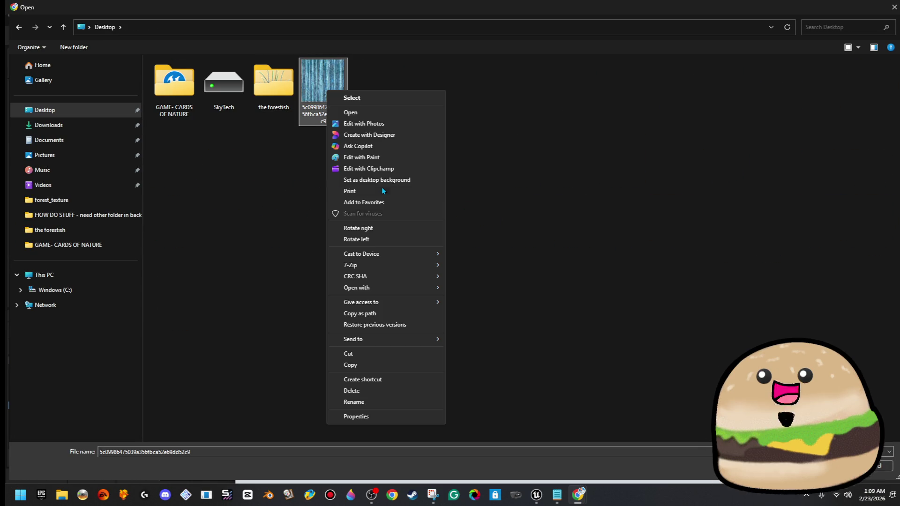
click(348, 99)
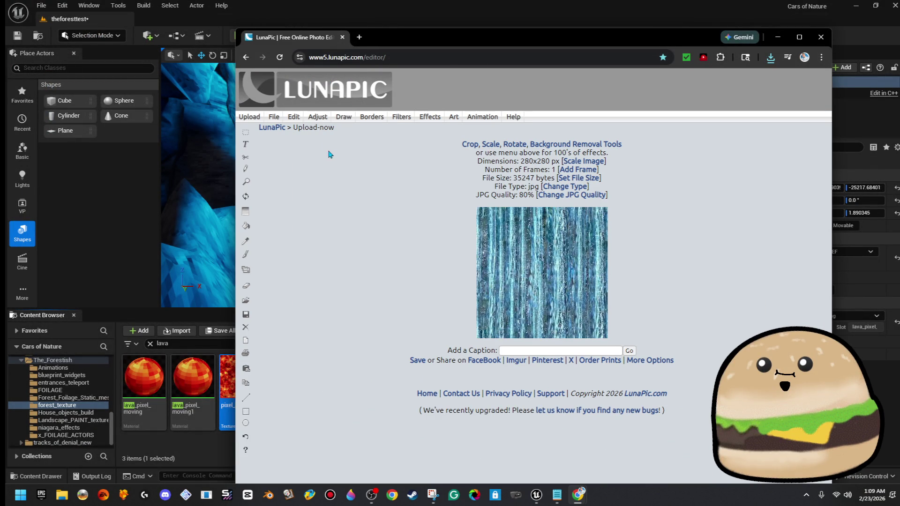
- Preview the water texture with Adjust > Pixelate at pixel size 9, then close LunaPic
mouse_move(319, 118)
click(337, 180)
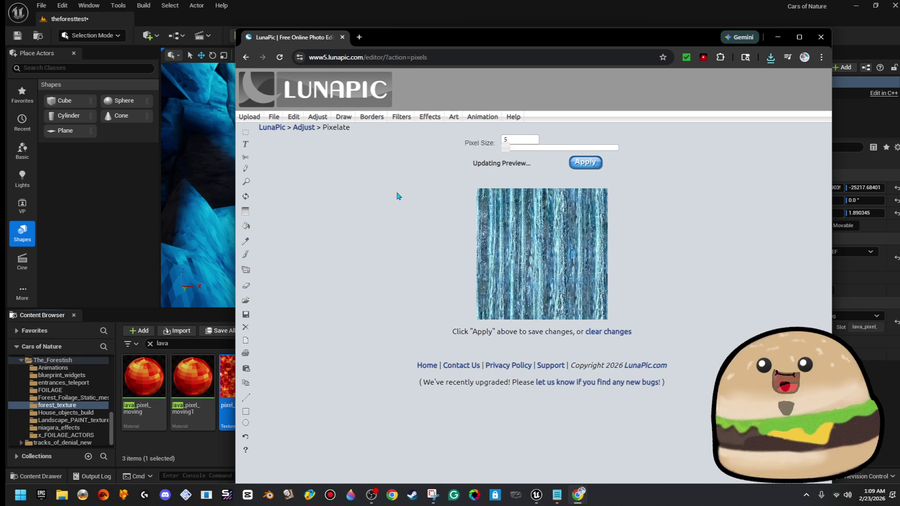
mouse_move(509, 147)
mouse_down()
mouse_move(525, 152)
mouse_move(513, 154)
mouse_up()
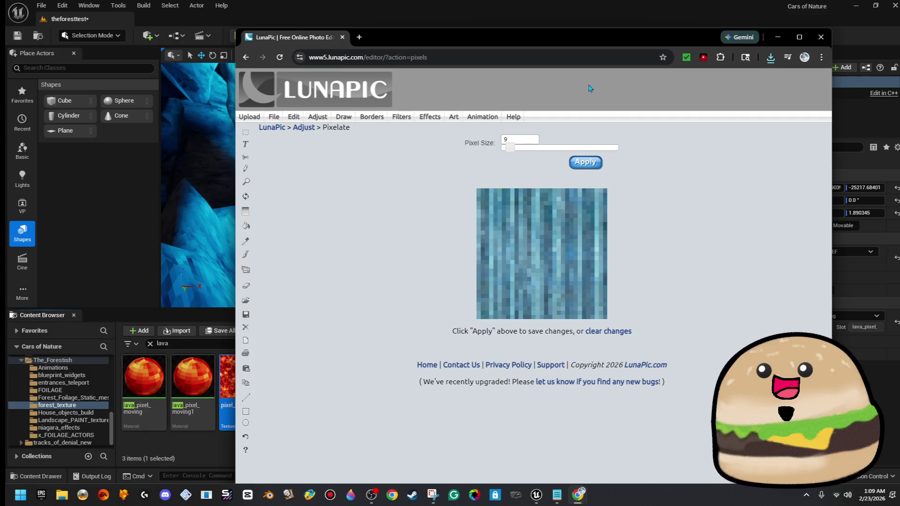
click(821, 36)
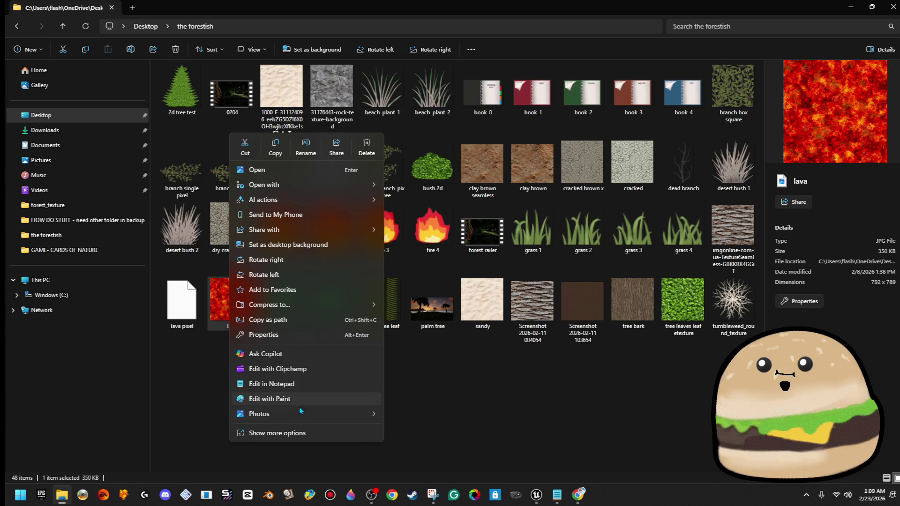
- Copy the red lava image in the forestish texture folder
click(275, 148)
click(323, 369)
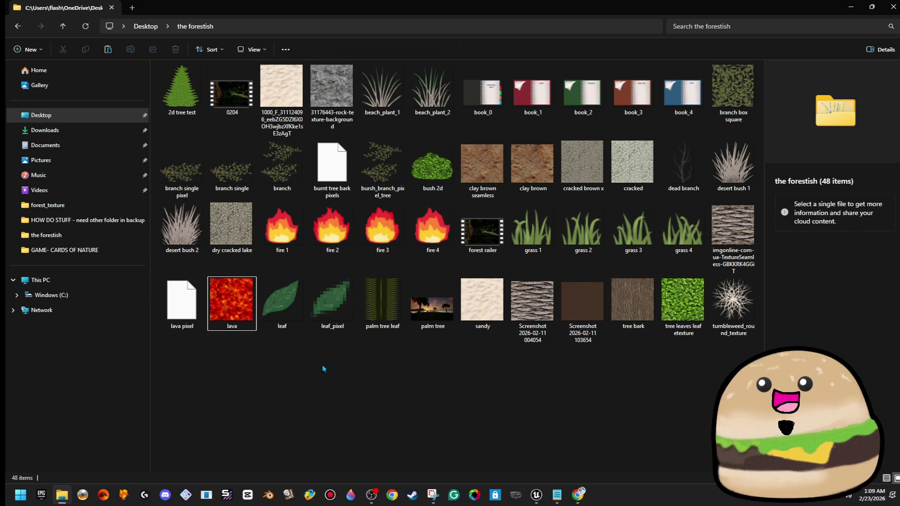
click(214, 302)
right_click(214, 302)
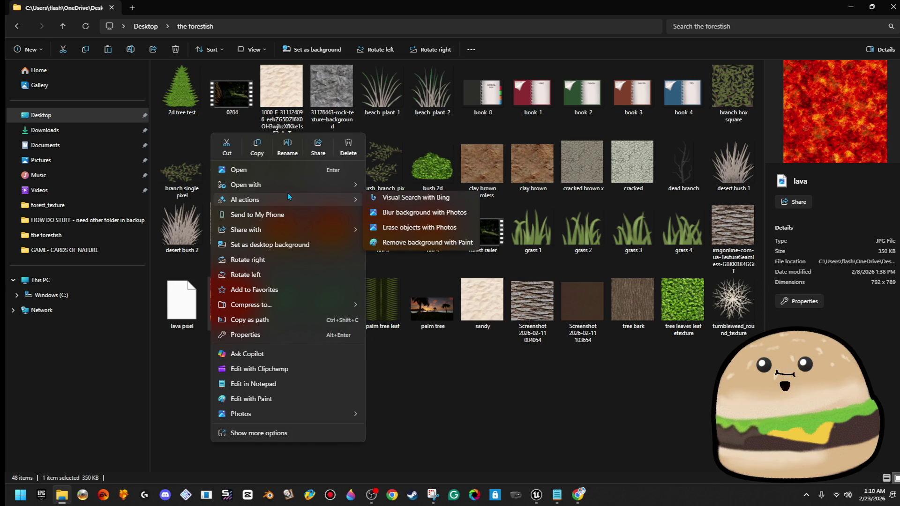
mouse_move(288, 185)
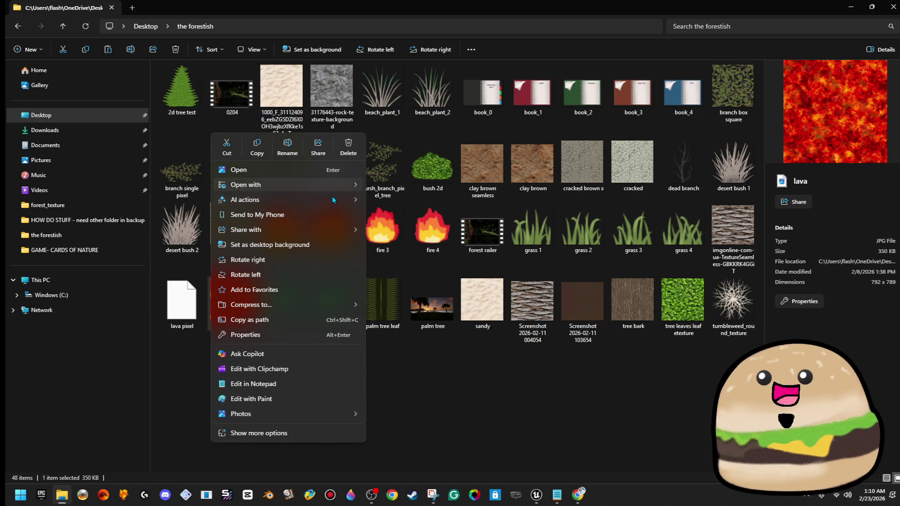
click(357, 358)
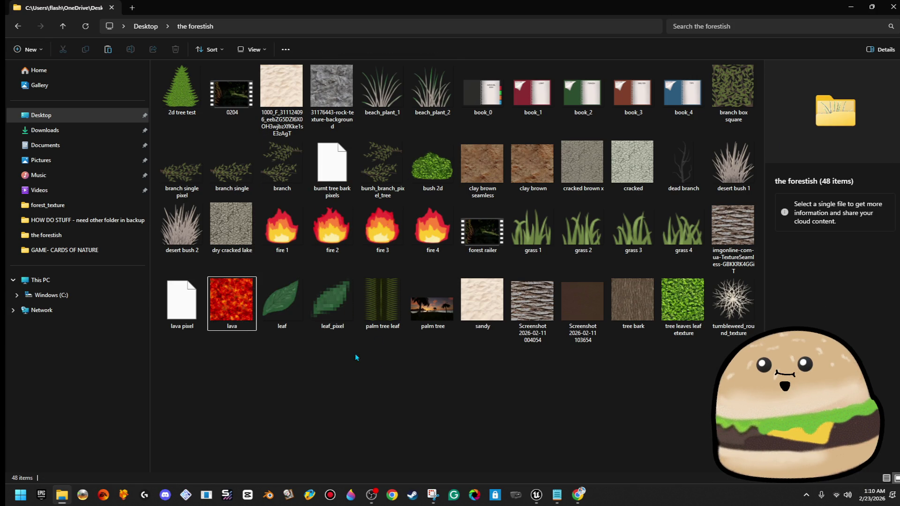
click(238, 310)
right_click(239, 309)
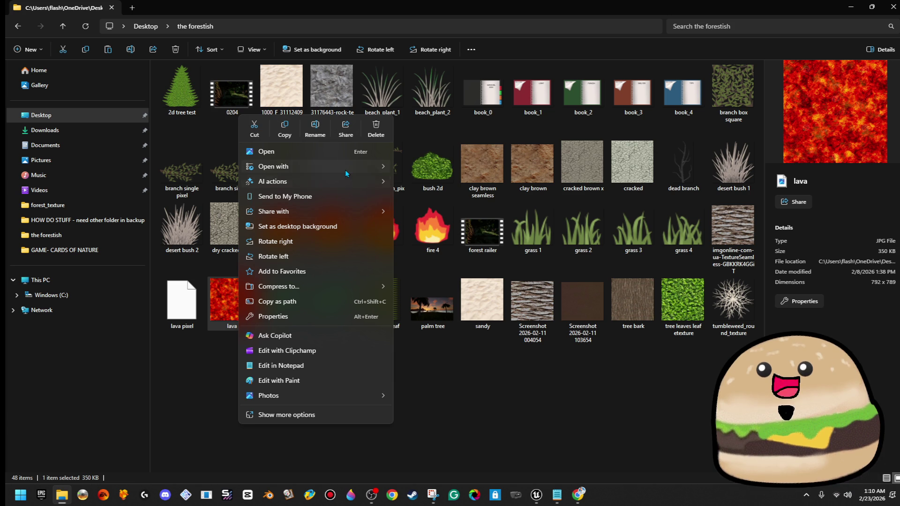
mouse_move(345, 170)
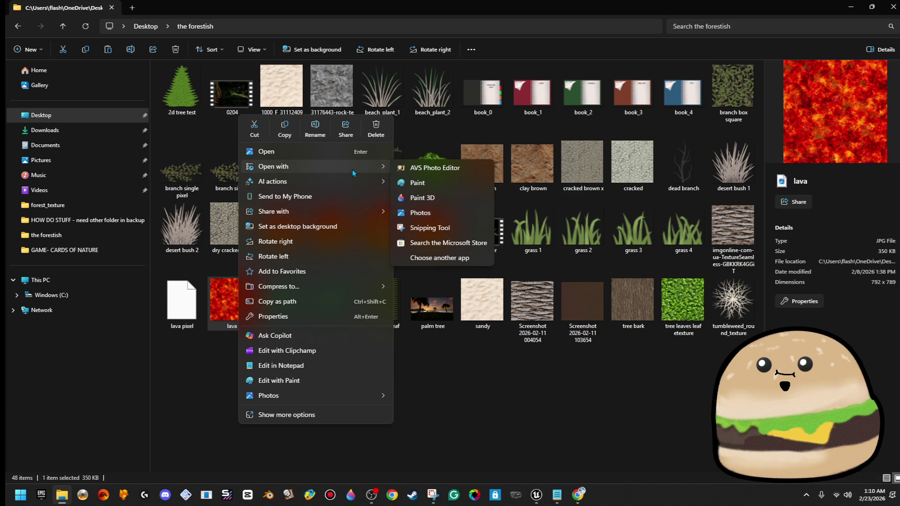
click(412, 426)
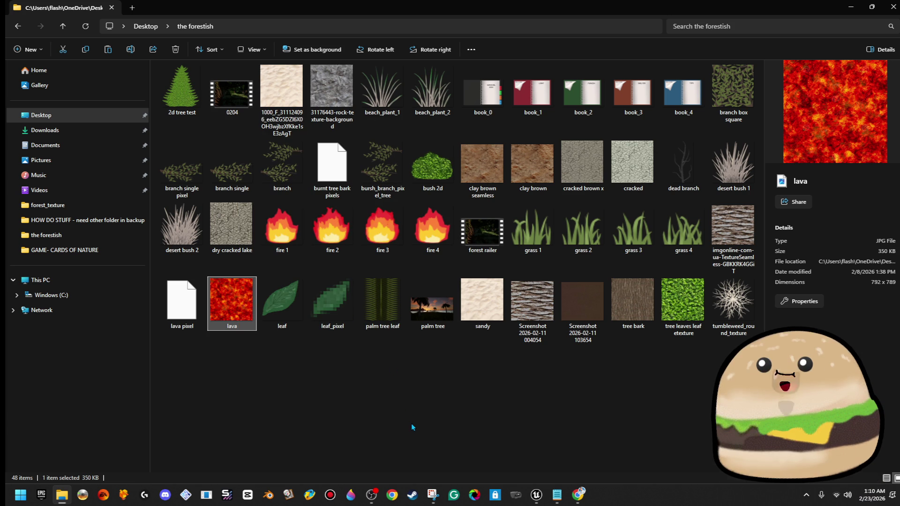
click(412, 426)
- Paste a duplicate of the lava image and rename it waterfall_blue_texture
key(ctrl+v)
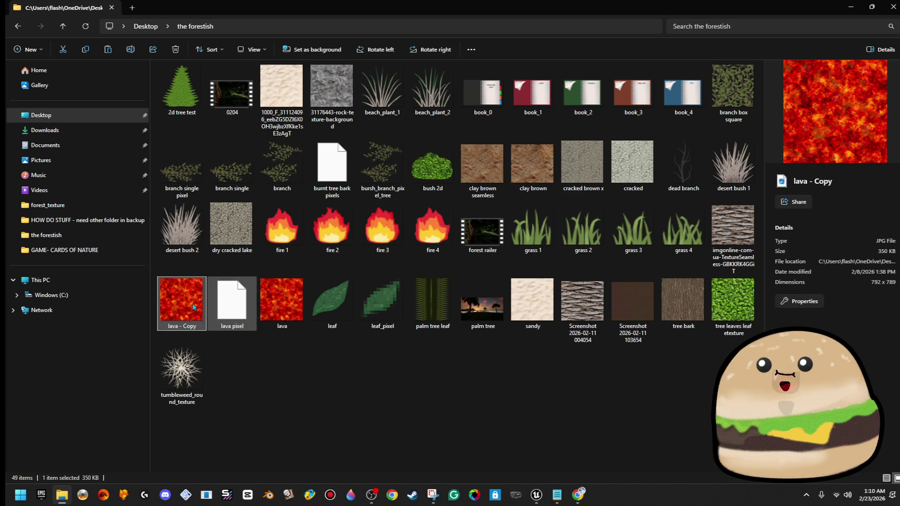
right_click(179, 297)
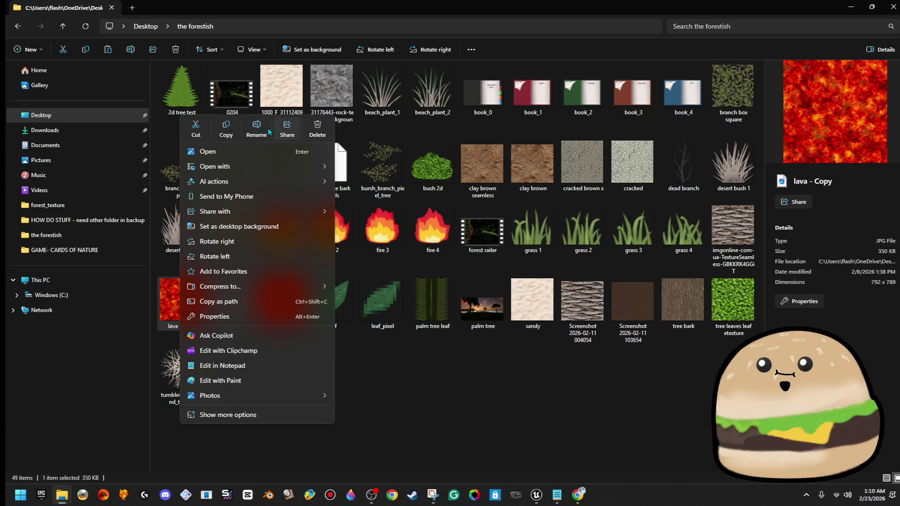
click(261, 132)
text(waterfall_blue_texture)
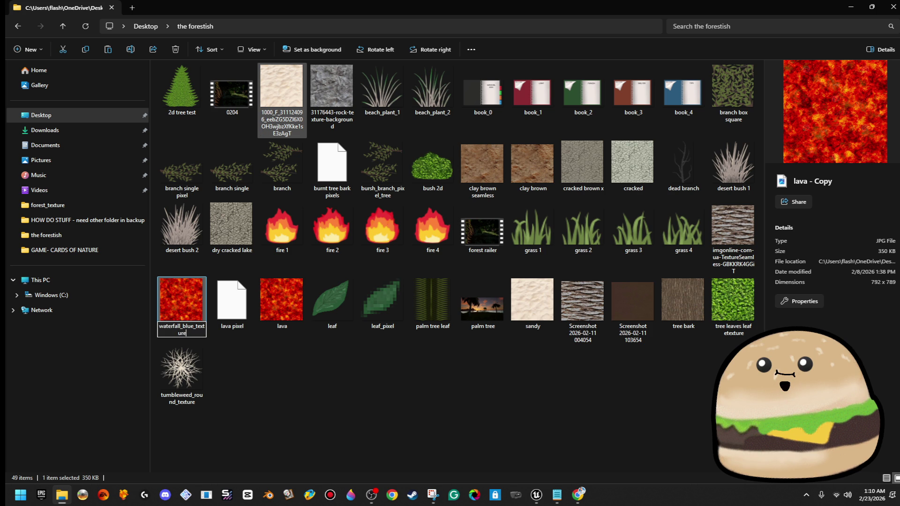
key(Return)
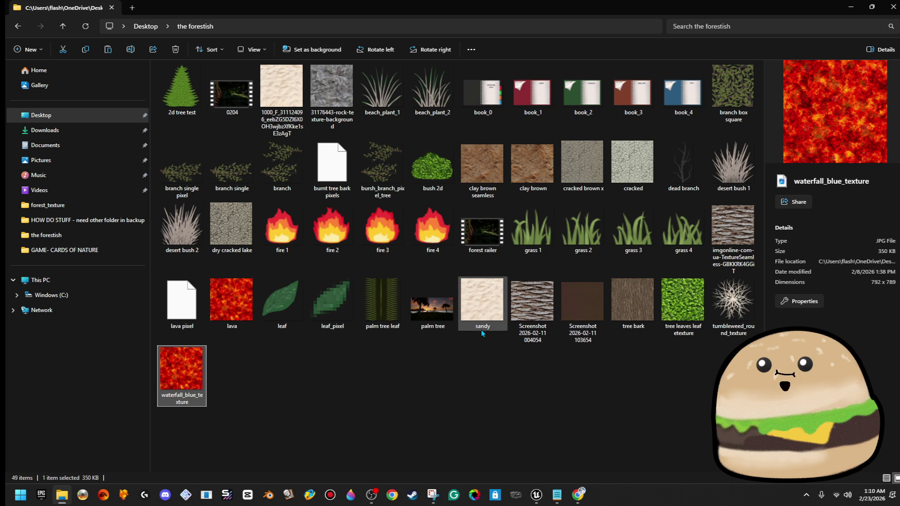
- Open waterfall_blue_texture in the Photos viewer
click(276, 437)
click(198, 366)
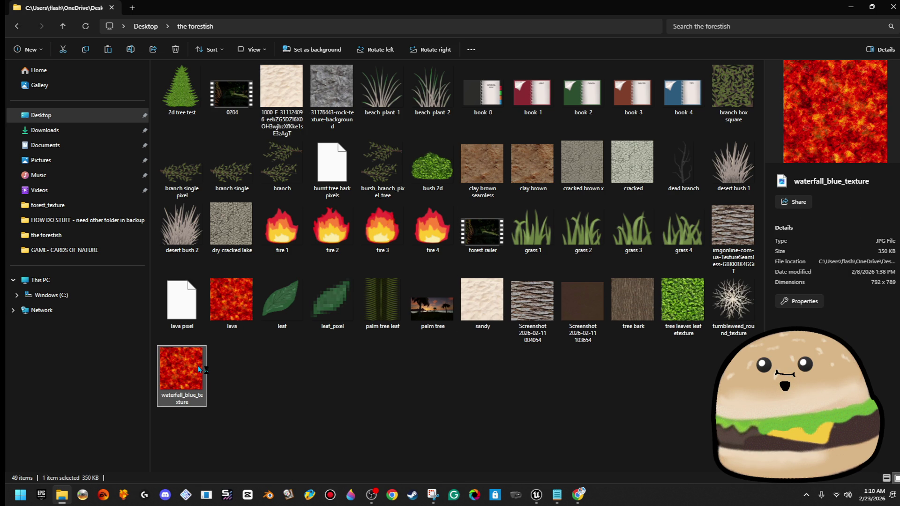
double_click(199, 369)
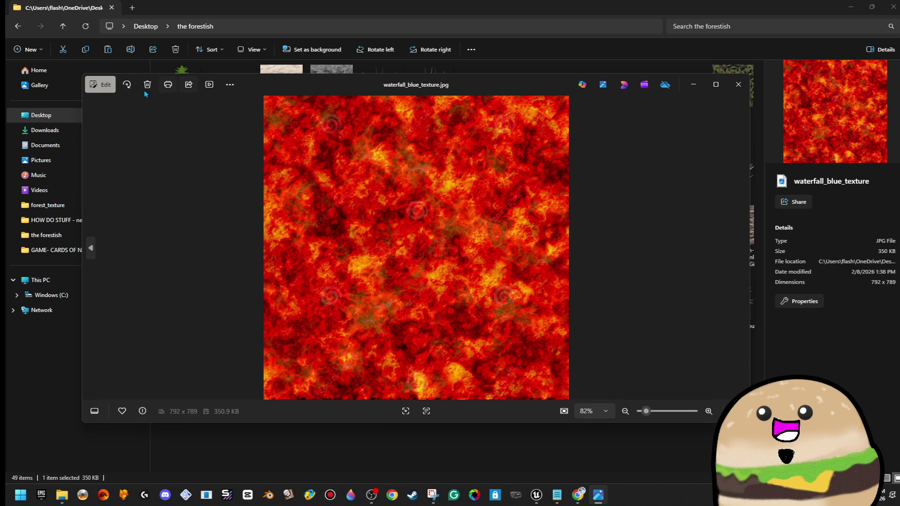
- Drop the image's saturation to -100 in Photos and save the grey version
click(719, 84)
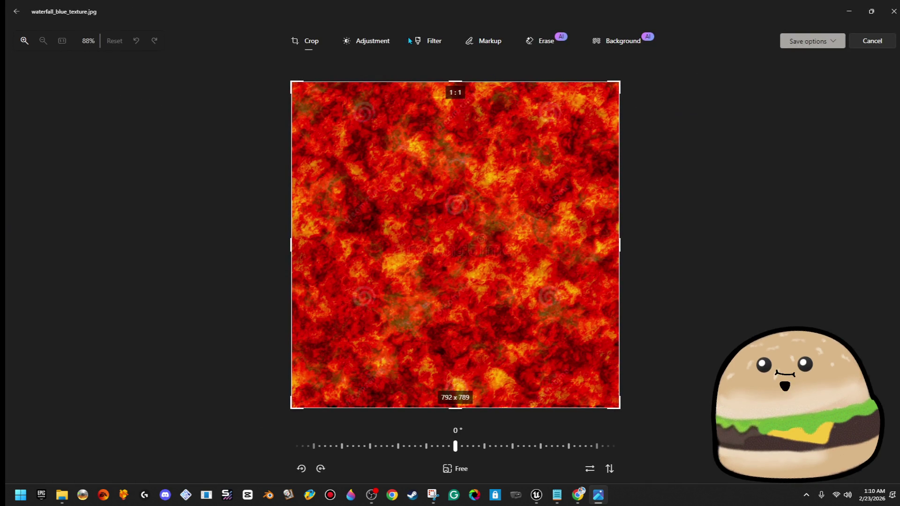
click(386, 44)
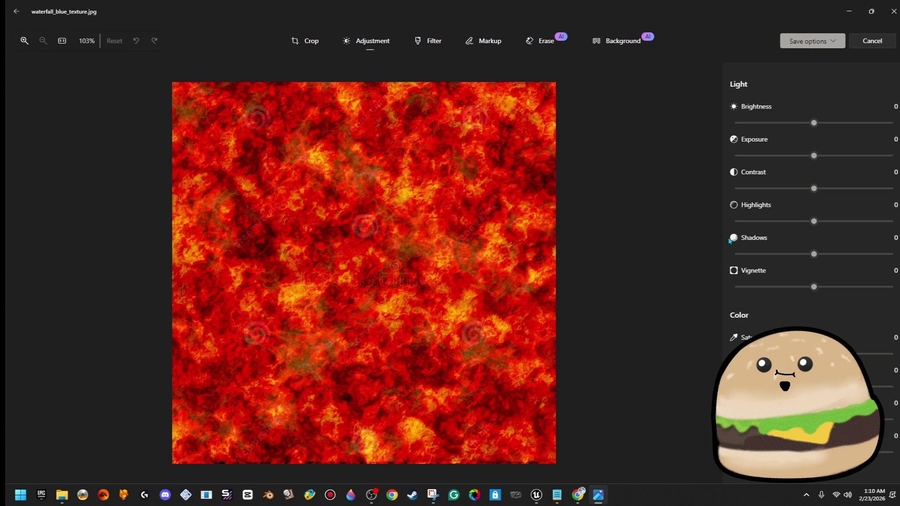
mouse_move(814, 386)
mouse_down()
mouse_move(735, 387)
mouse_move(816, 387)
mouse_up()
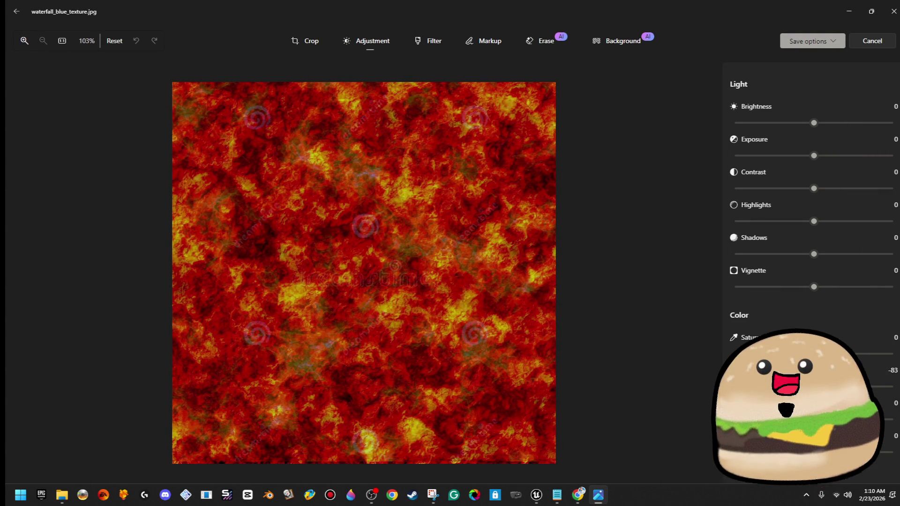
drag(813, 354, 647, 350)
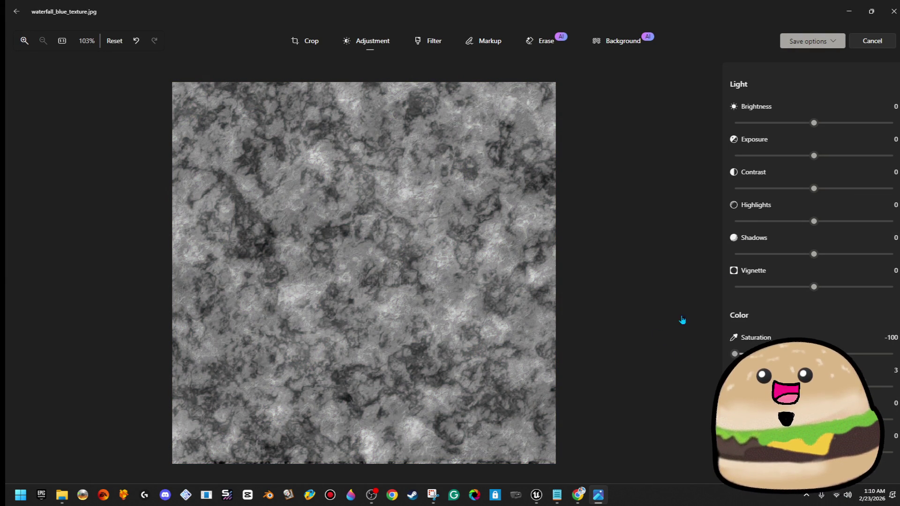
click(810, 75)
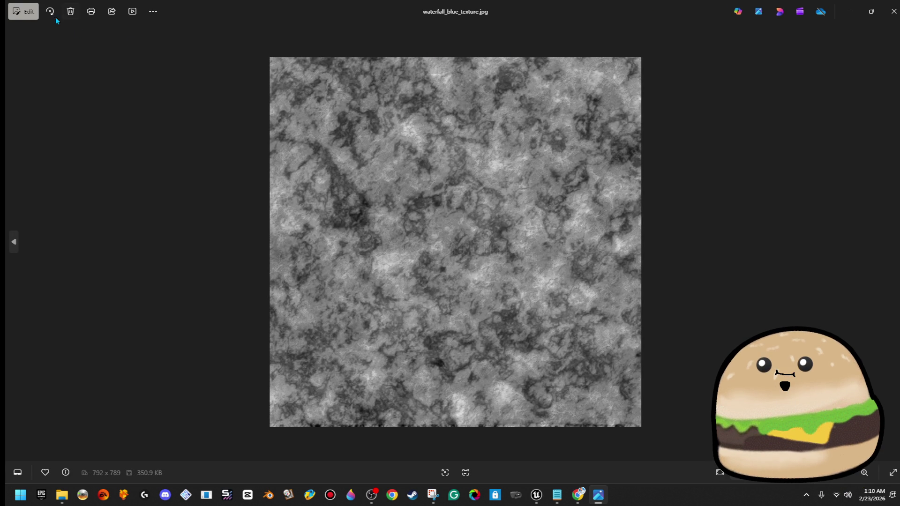
- Apply the Dramatic Cool filter, save the blue result over the file, and close Photos
click(23, 11)
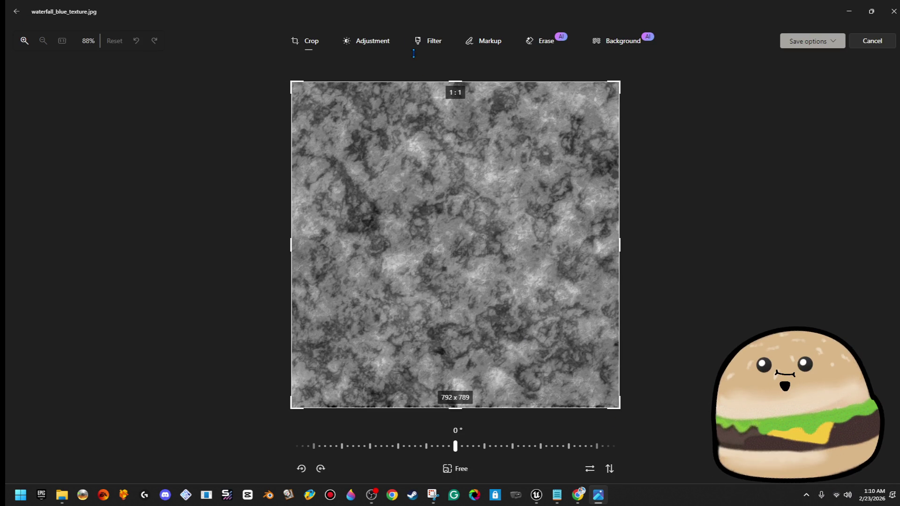
click(413, 41)
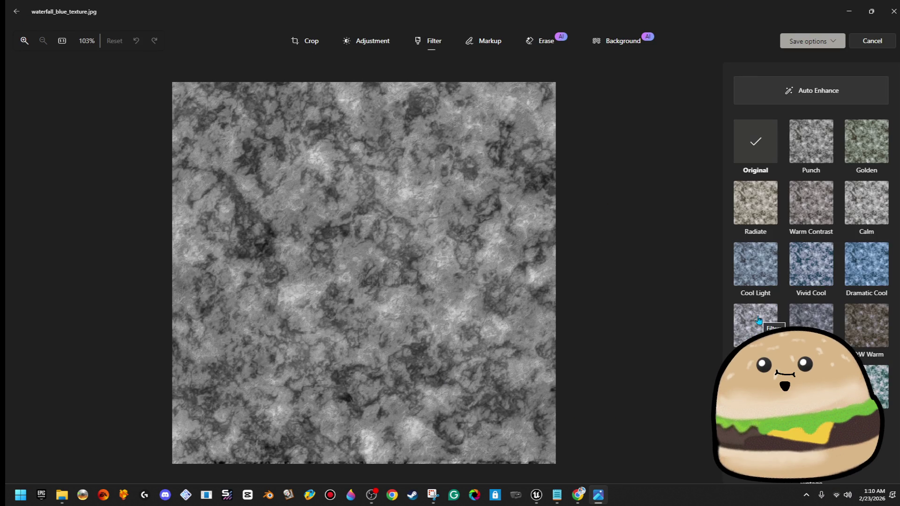
click(862, 276)
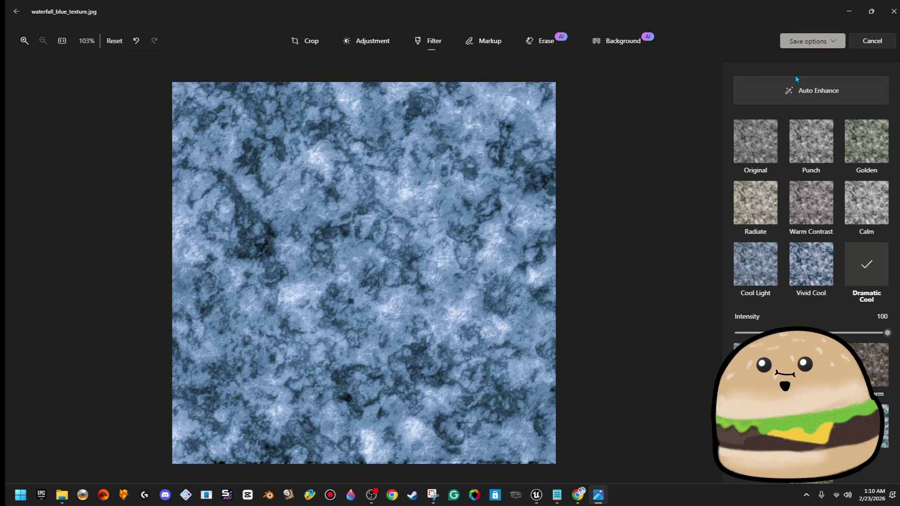
click(834, 42)
click(810, 78)
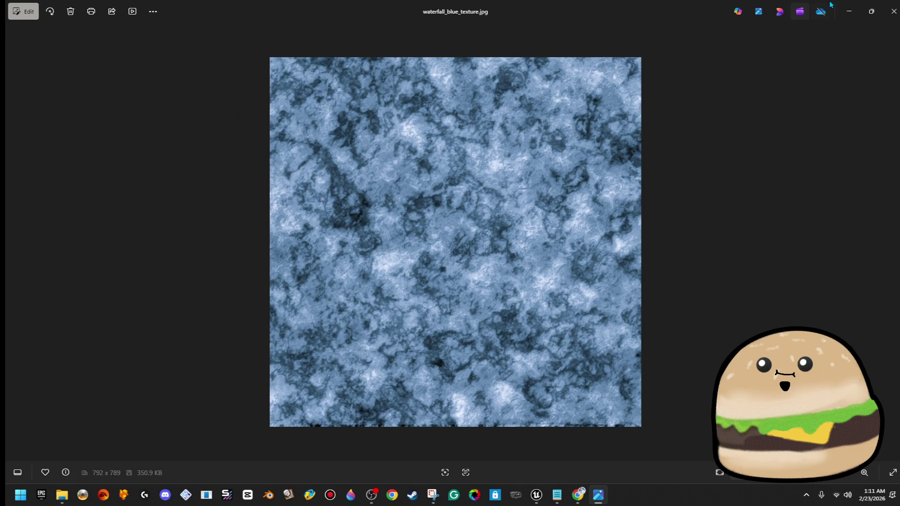
click(893, 10)
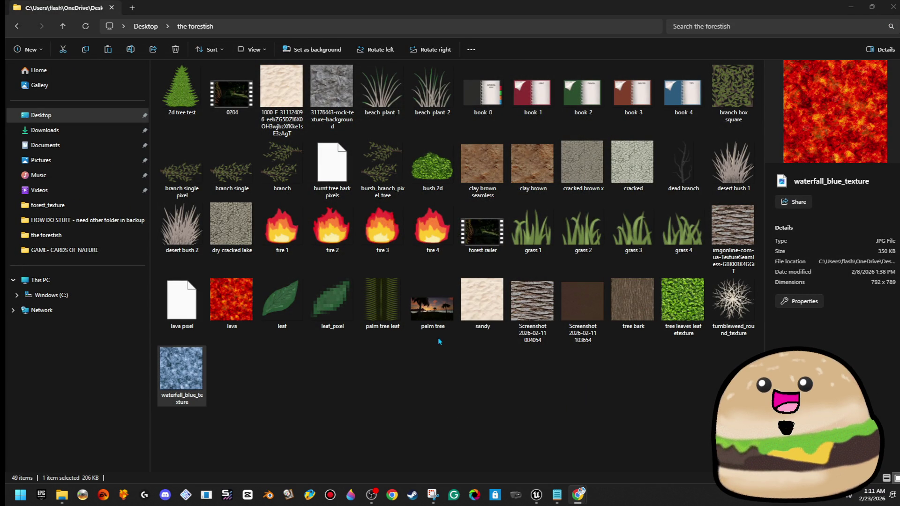
- Deselect the files and close the forestish folder window in File Explorer
click(405, 399)
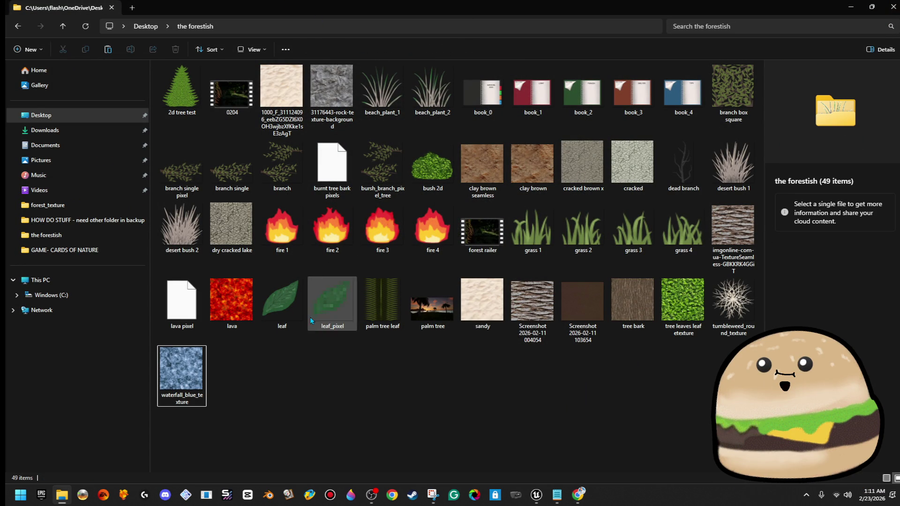
click(894, 7)
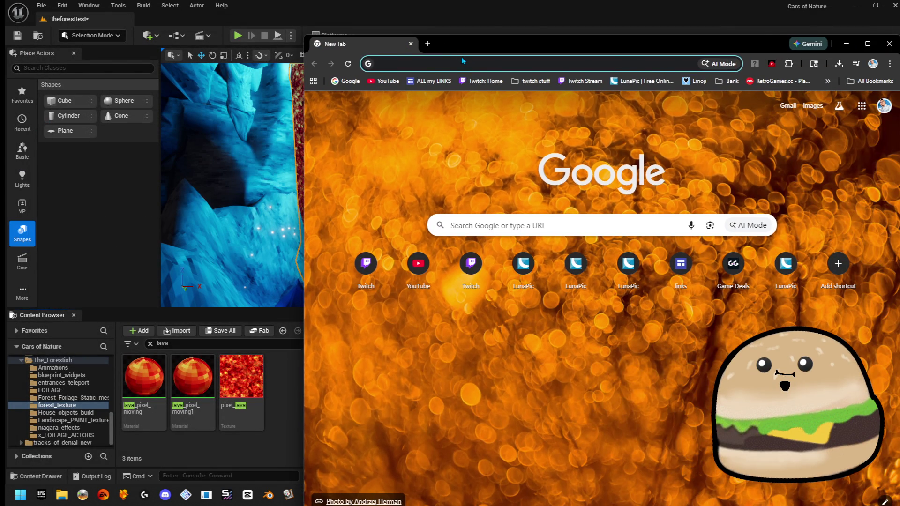
- Load the LunaPic online photo editor at www5.lunapic.com/editor/ from Chrome's address bar
click(464, 62)
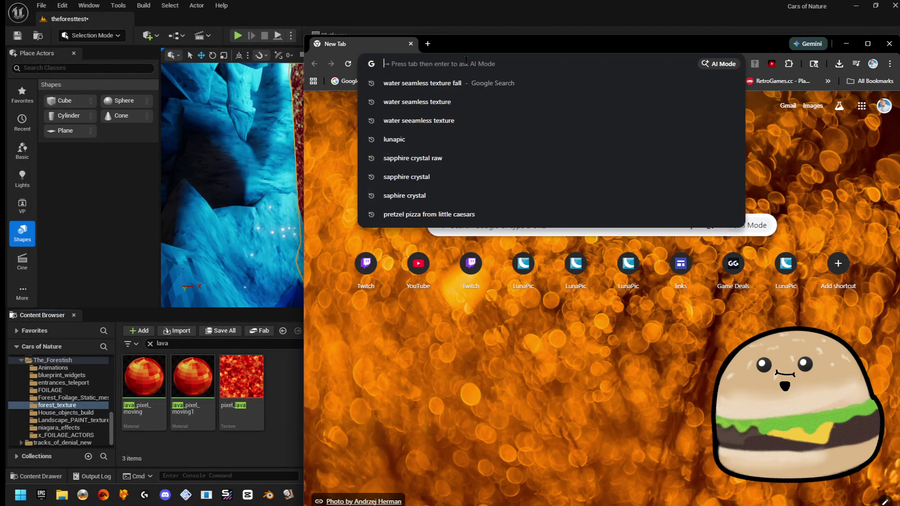
text(links)
text(lun)
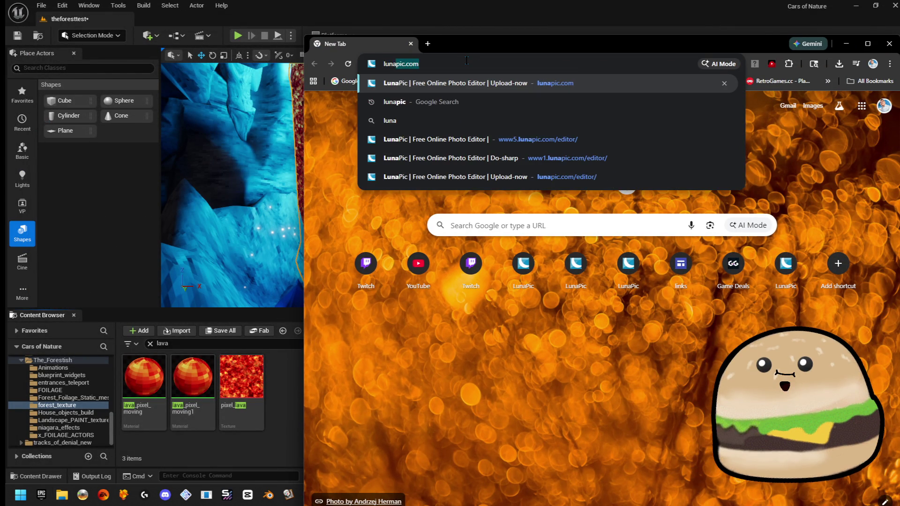
key(Return)
text(sea)
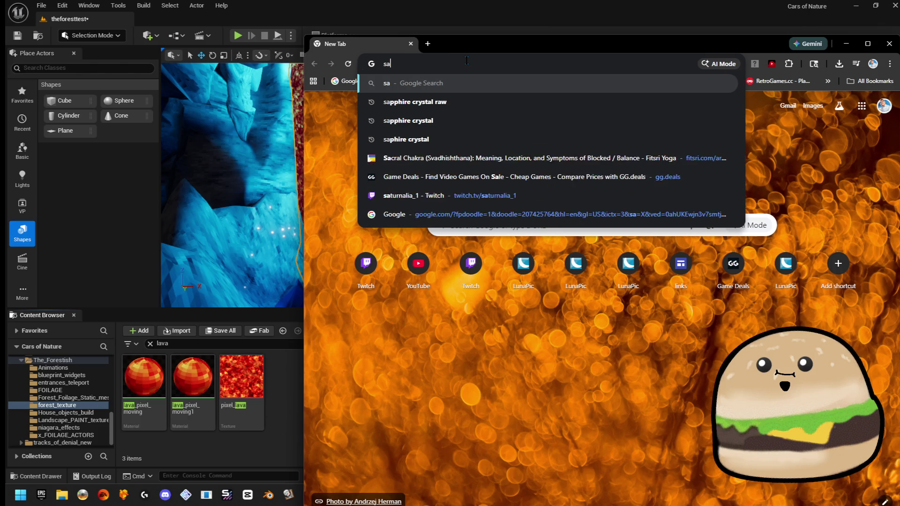
key(BackSpace)
key(BackSpace)
key(BackSpace)
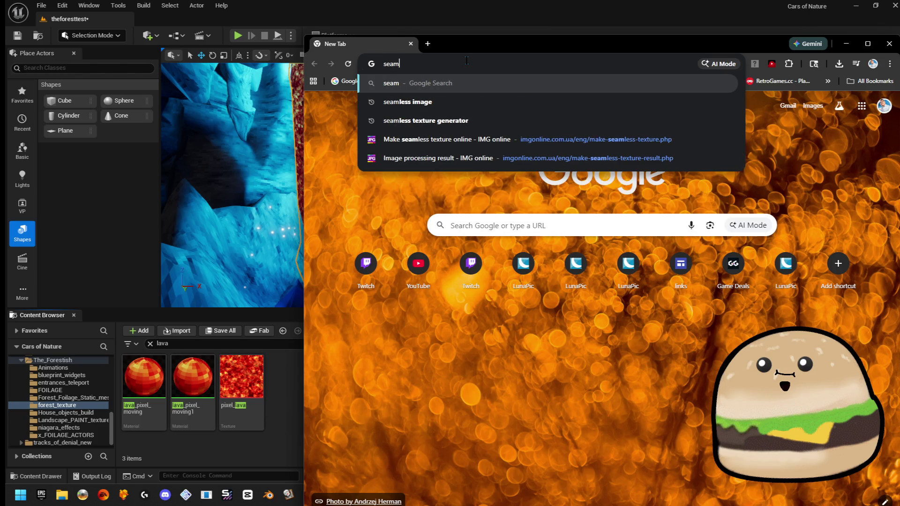
text(lunapic.co)
key(Return)
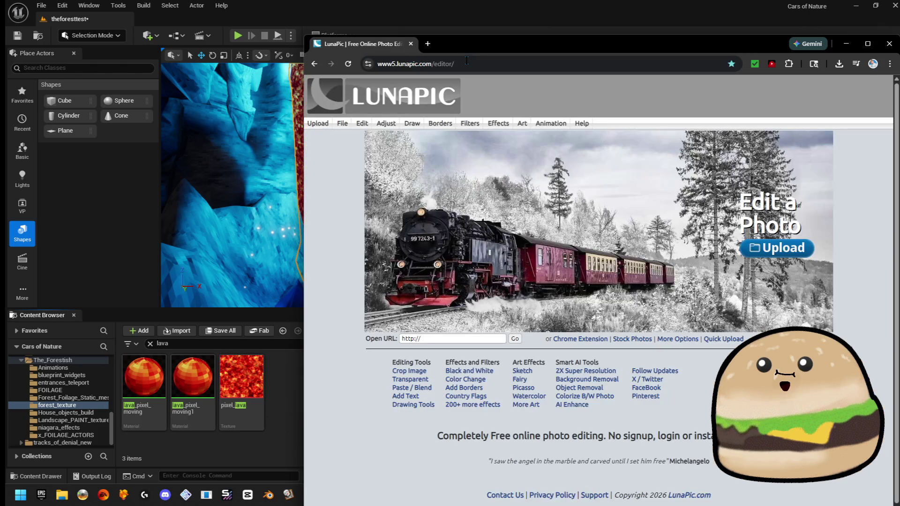
- Upload waterfall_blue_texture from the forestish folder into LunaPic
click(791, 247)
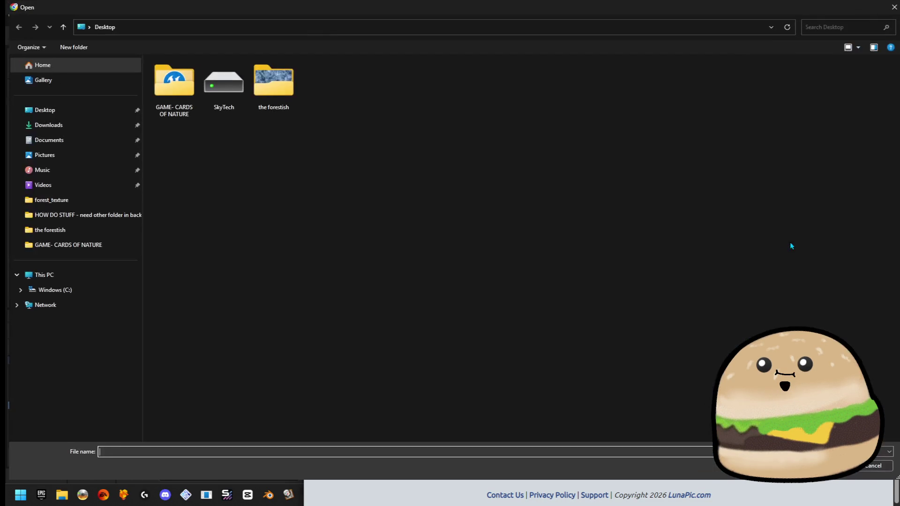
double_click(273, 79)
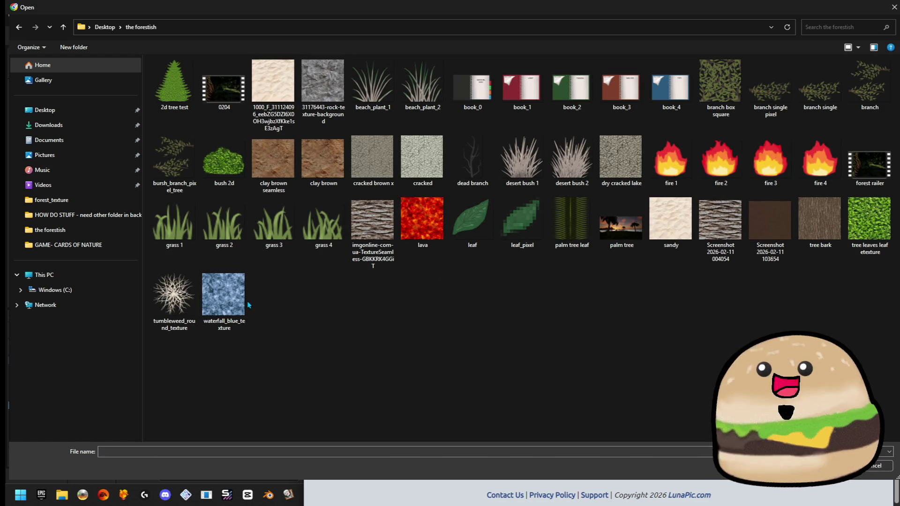
double_click(241, 300)
- Maximize Chrome and bring up LunaPic's Adjust > Pixelate settings for the texture
drag(658, 41, 575, 43)
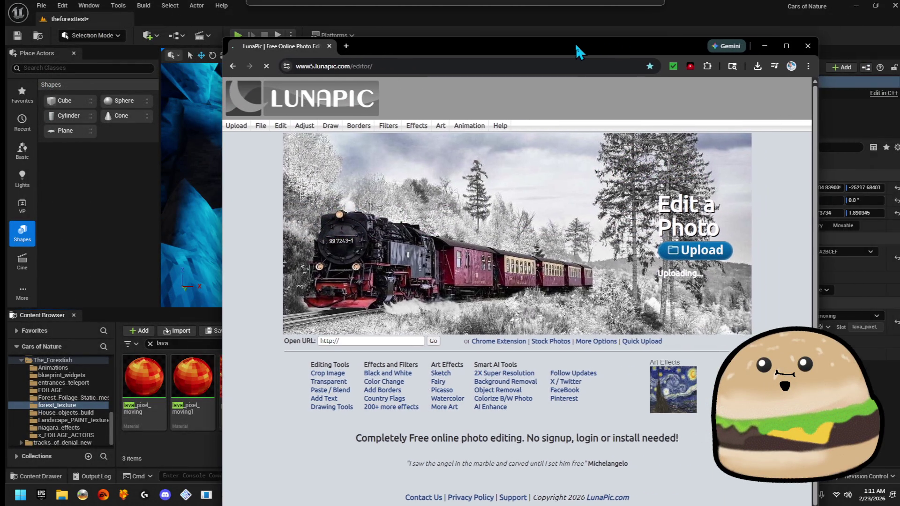
double_click(575, 42)
scroll(742, 308, down, 2)
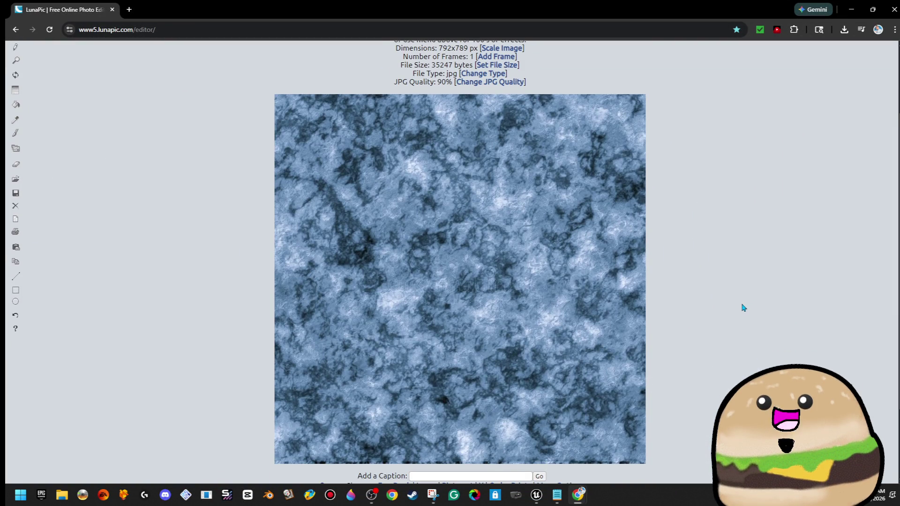
scroll(741, 307, up, 2)
mouse_move(76, 92)
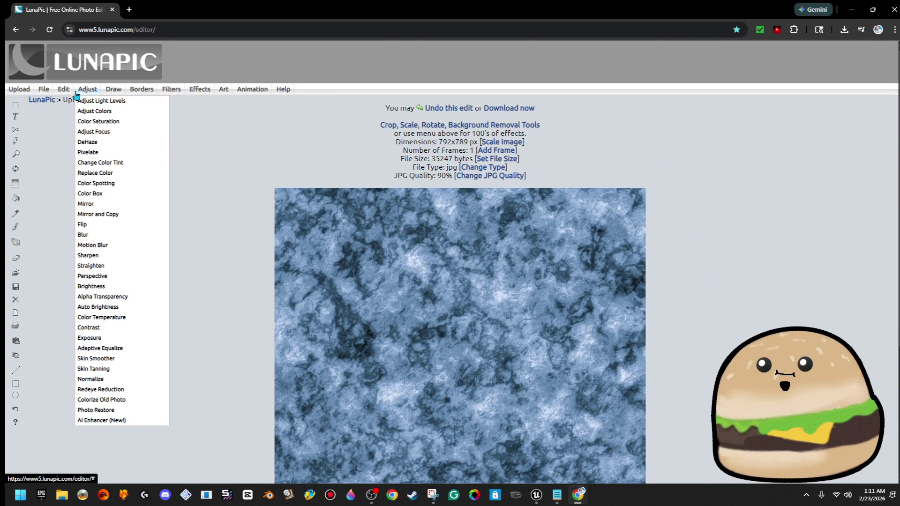
click(117, 153)
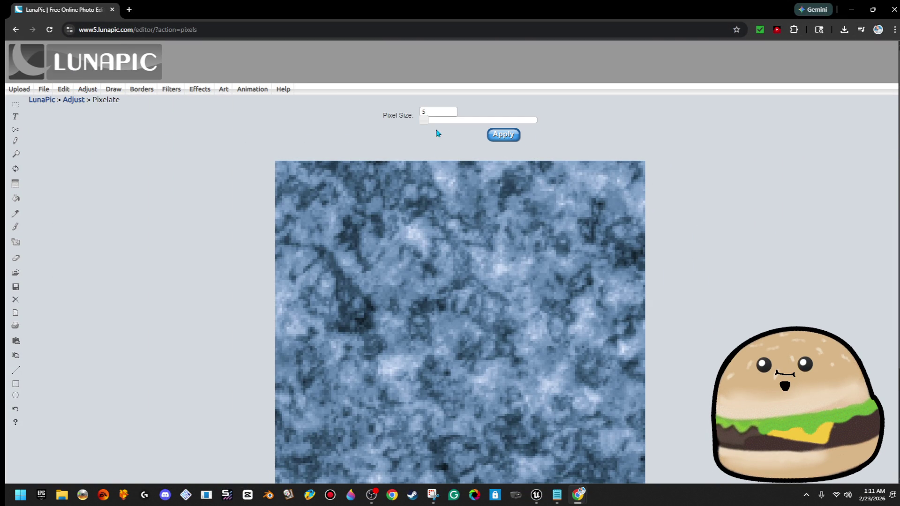
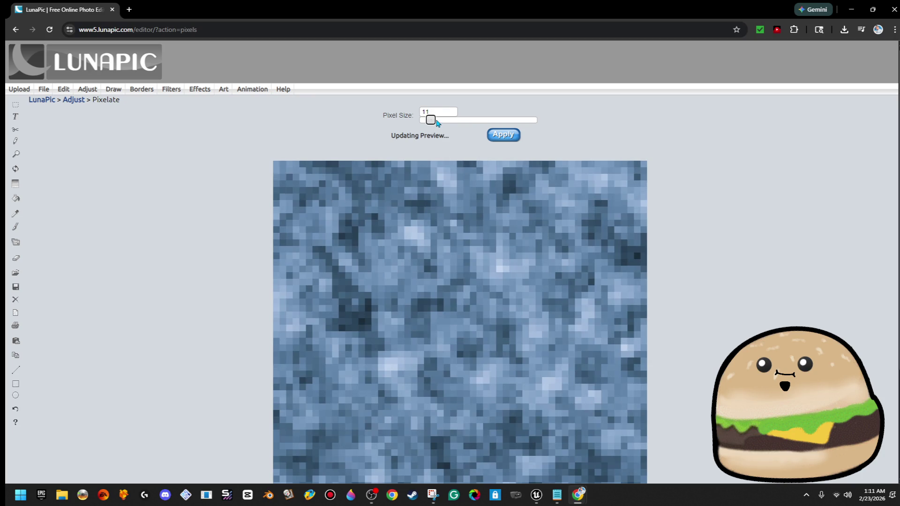
- Apply the Pixelate effect and browse the save dialog to the forest_texture folder
click(496, 136)
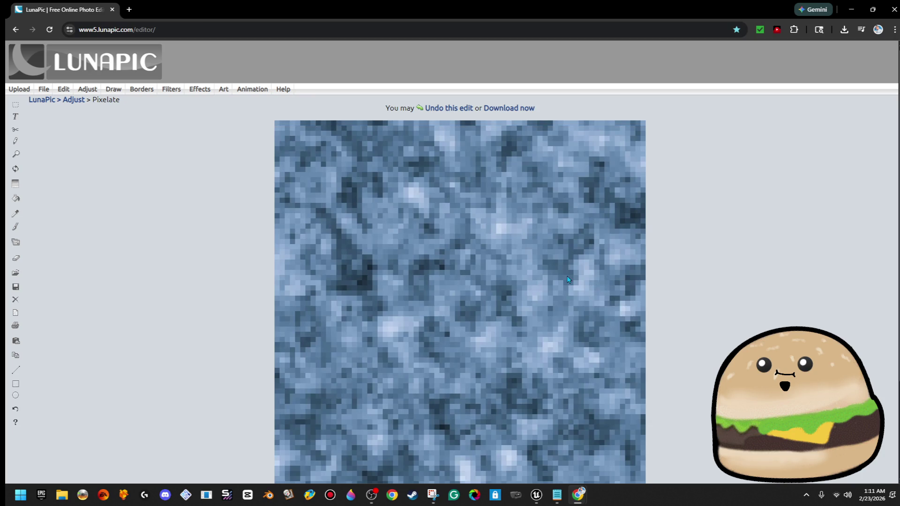
right_click(578, 281)
click(596, 301)
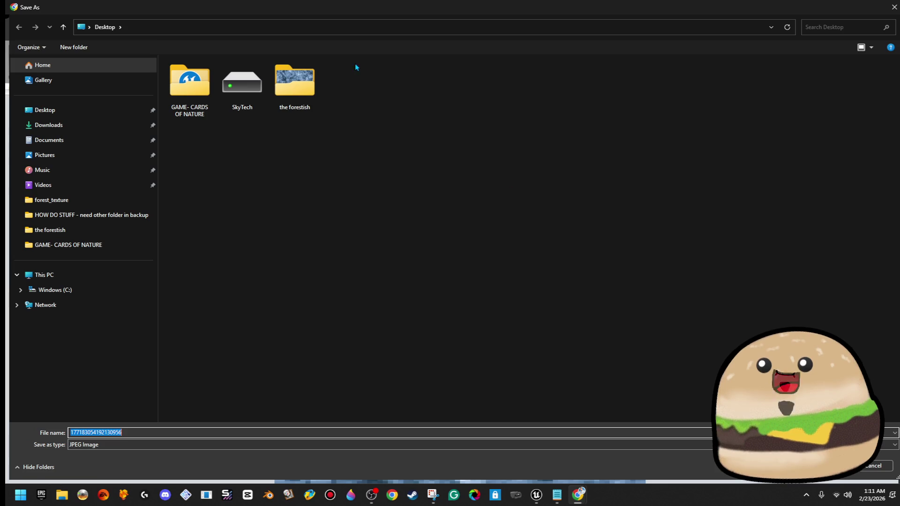
double_click(295, 82)
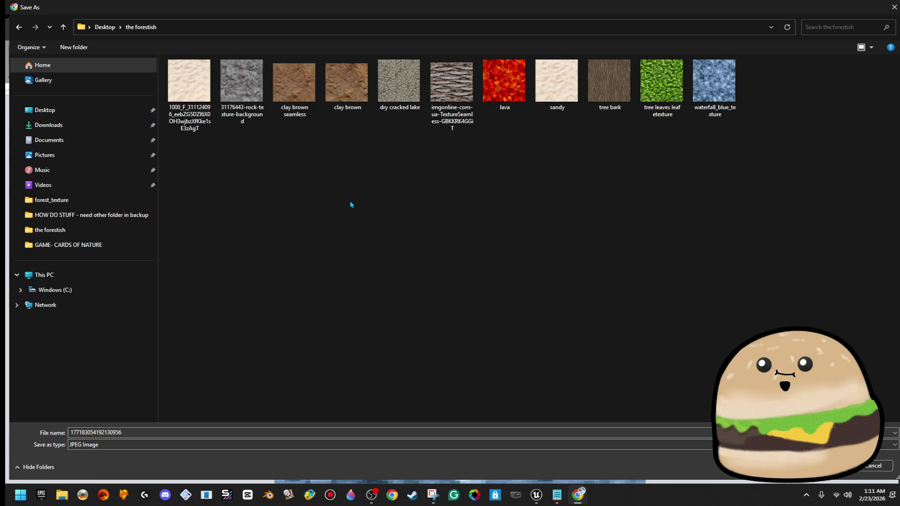
click(121, 205)
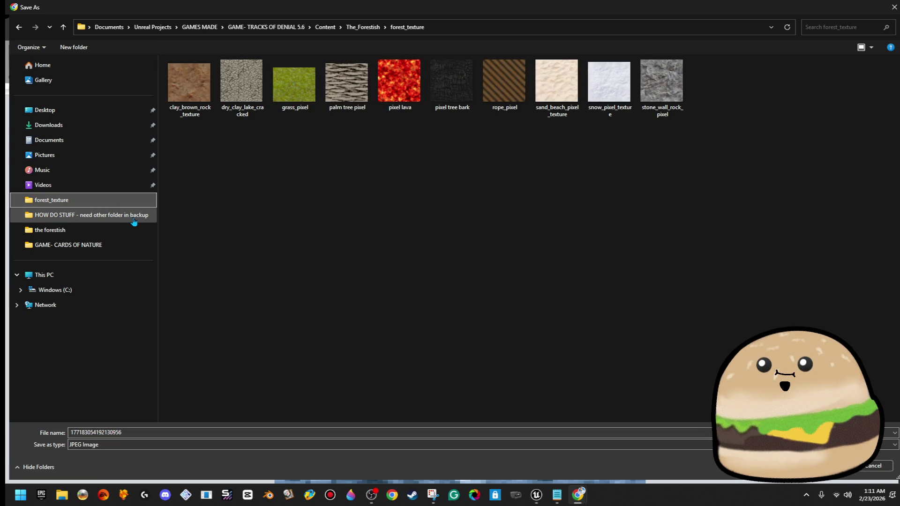
- Save the pixelated image as waterfall_pixel_texture and return to Unreal
double_click(176, 434)
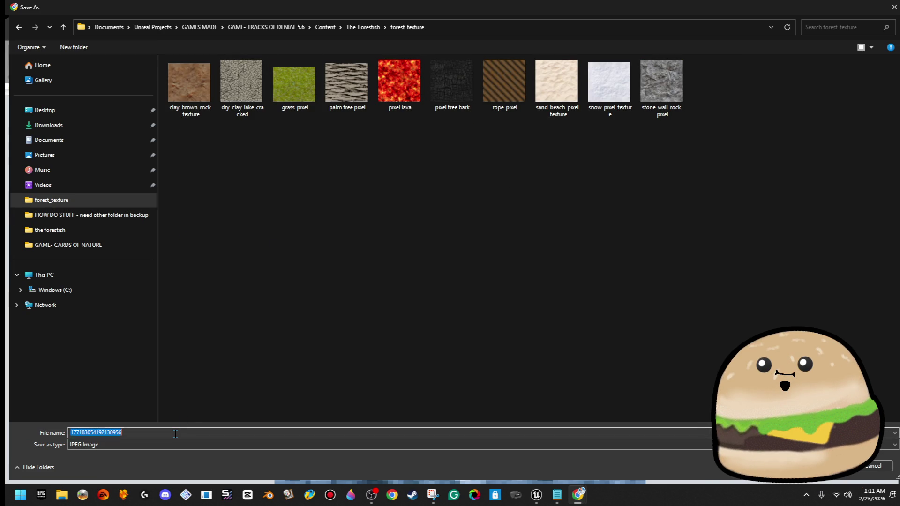
text(waterfall_pixe)
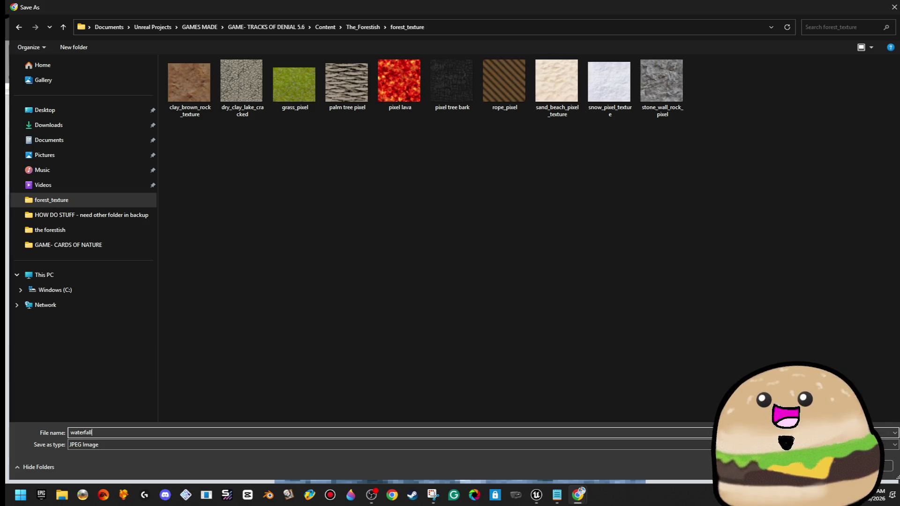
text(l_)
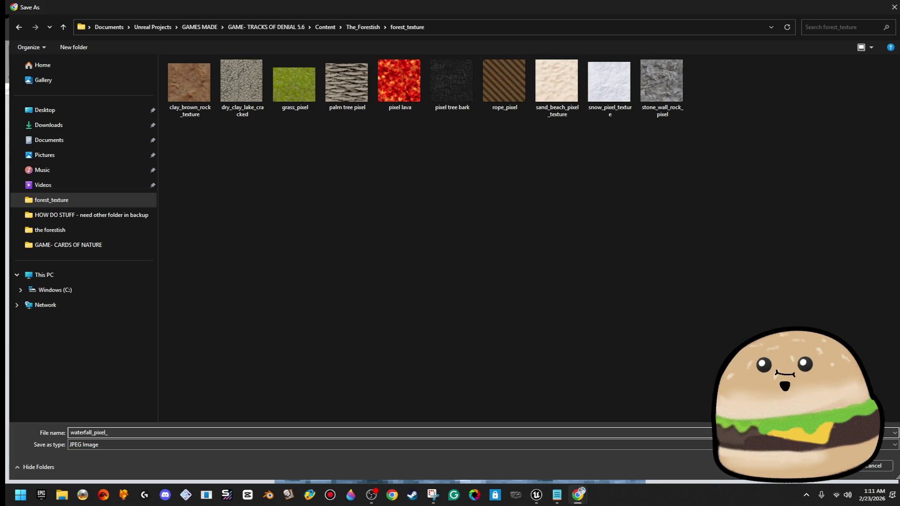
text(texture)
key(Return)
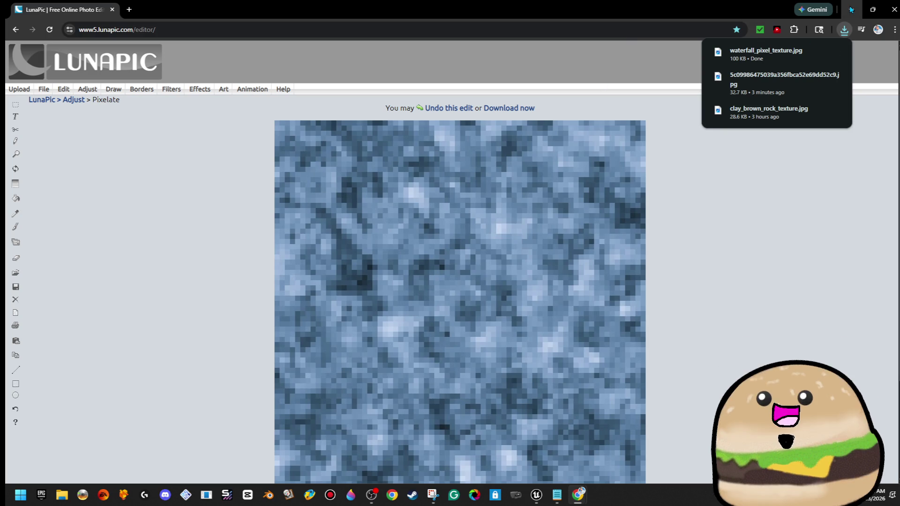
key(alt+Tab)
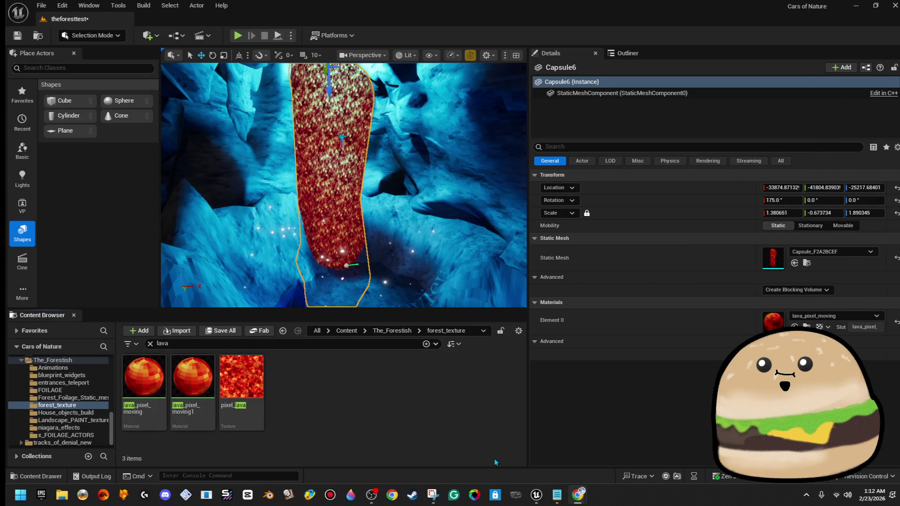
- Cancel an import, then create and delete a material from waterfall_pixel_texture
mouse_move(144, 389)
mouse_down()
mouse_move(100, 397)
mouse_move(92, 416)
mouse_up()
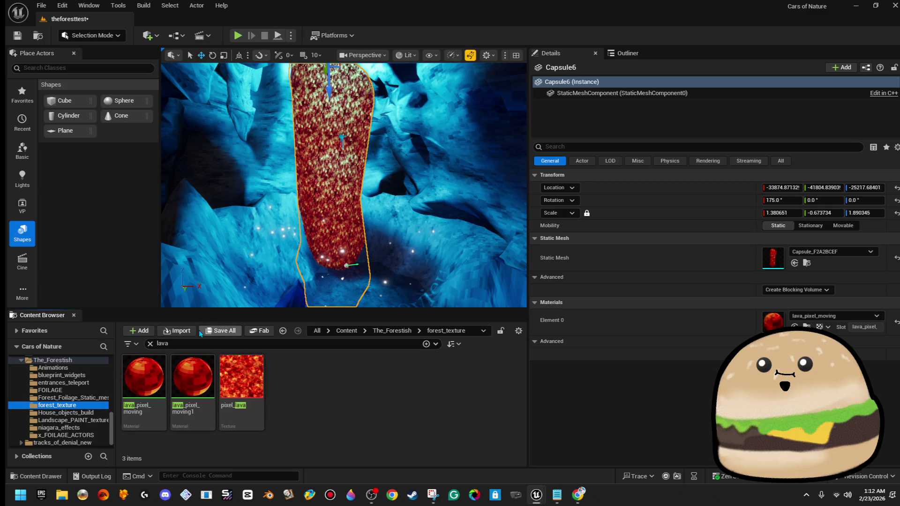
click(179, 333)
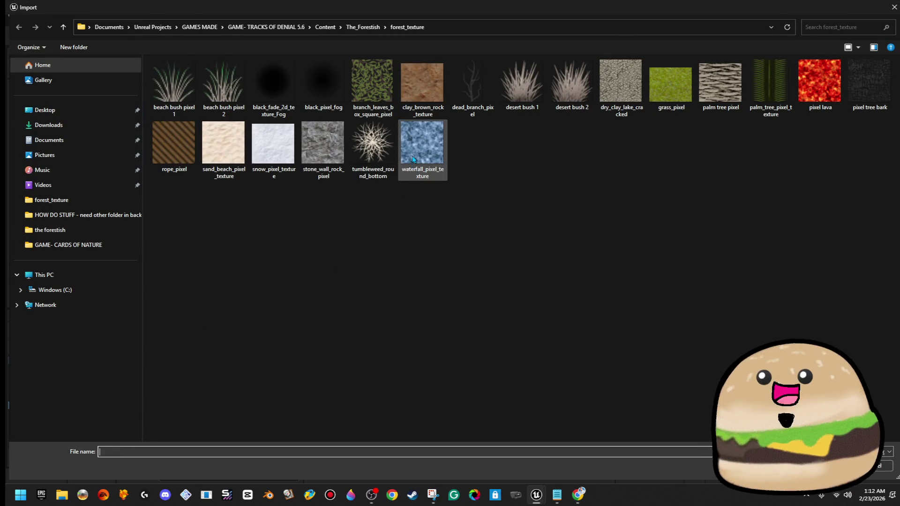
key(Escape)
double_click(259, 343)
text(waterf)
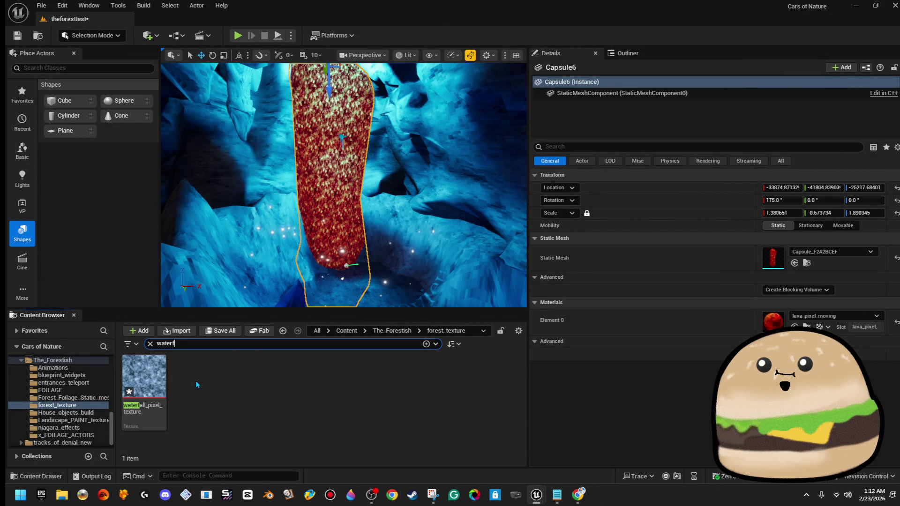
right_click(153, 377)
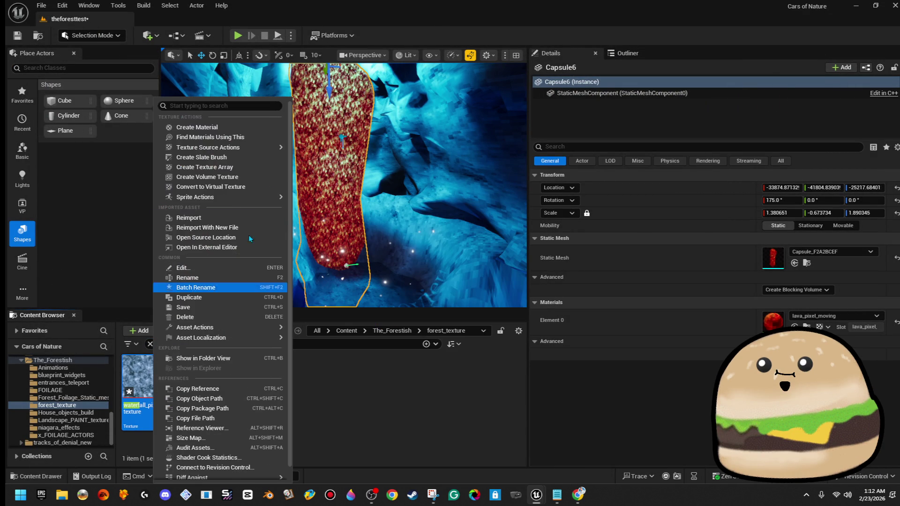
click(249, 130)
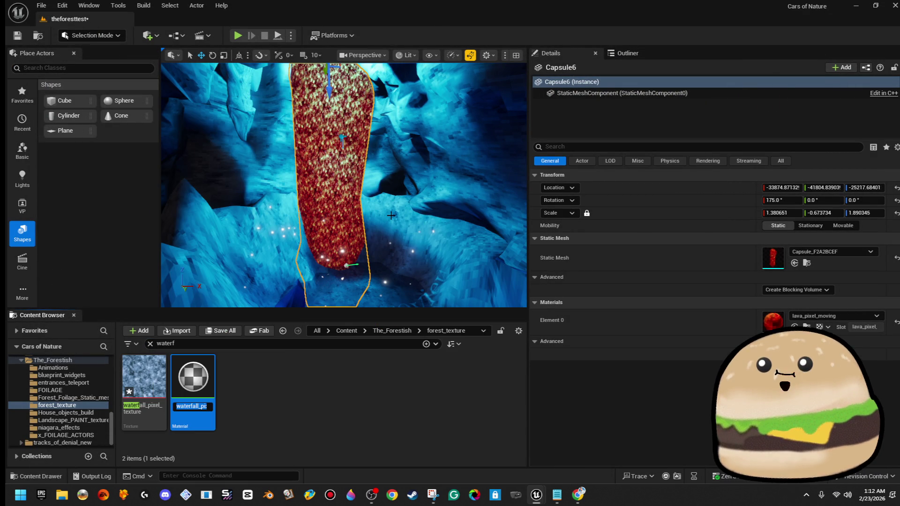
key(Return)
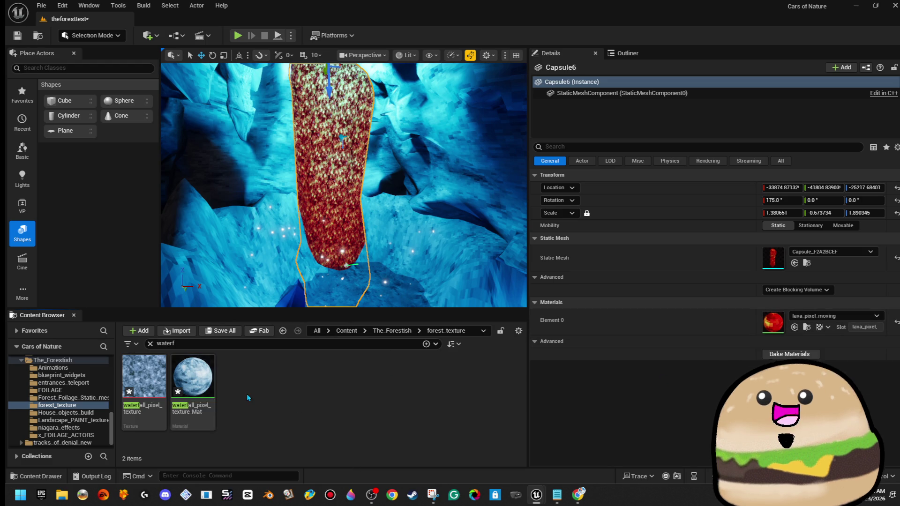
key(Delete)
click(403, 398)
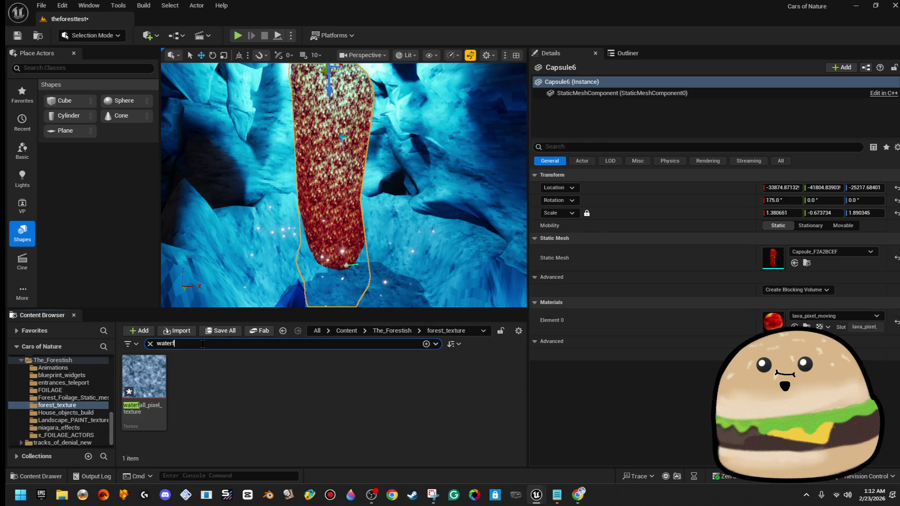
- Rename the lava_pixel_moving1 material to water_fall_moving_texture
click(385, 332)
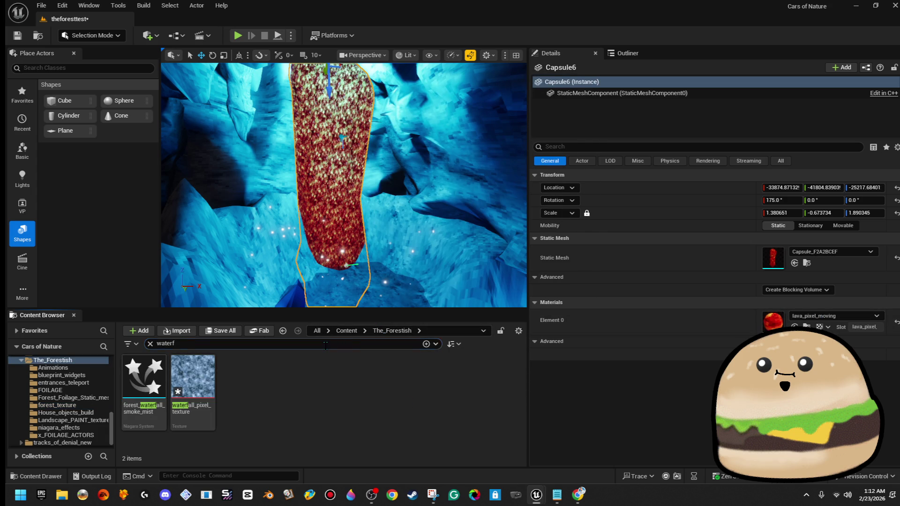
text(r)
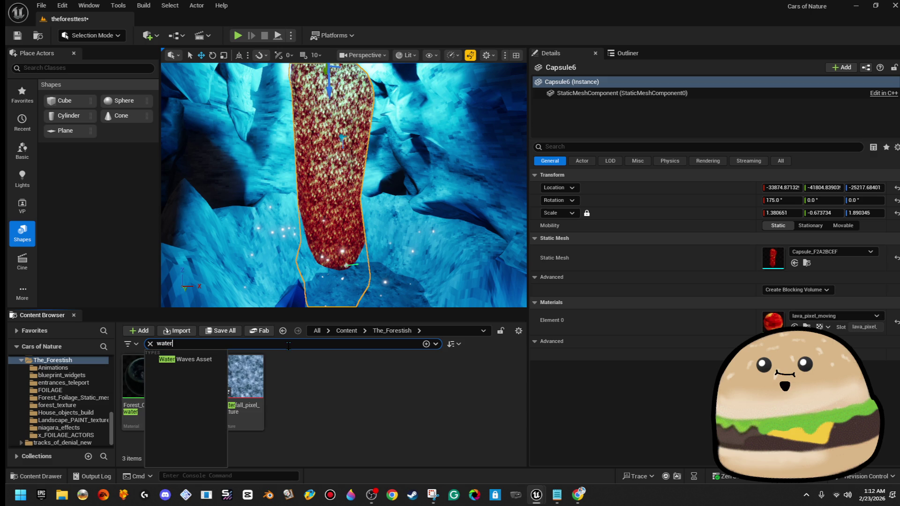
text(lava)
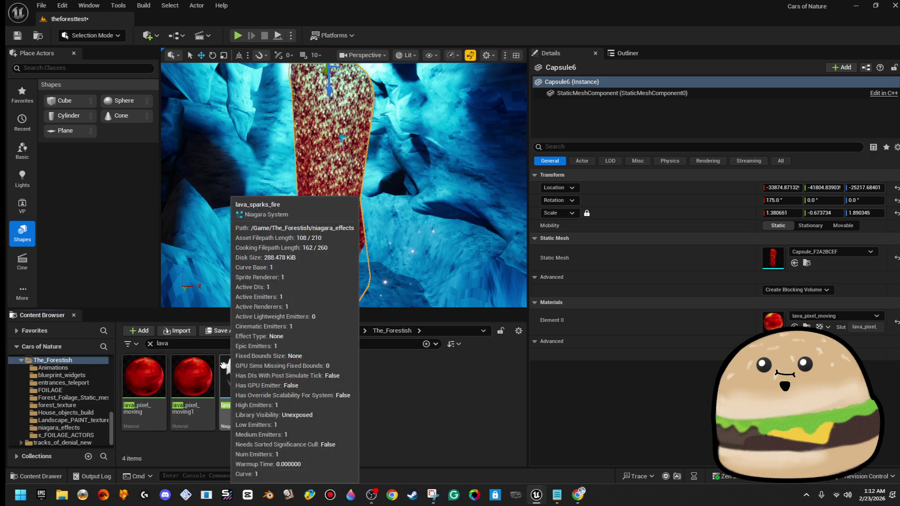
right_click(201, 379)
click(269, 150)
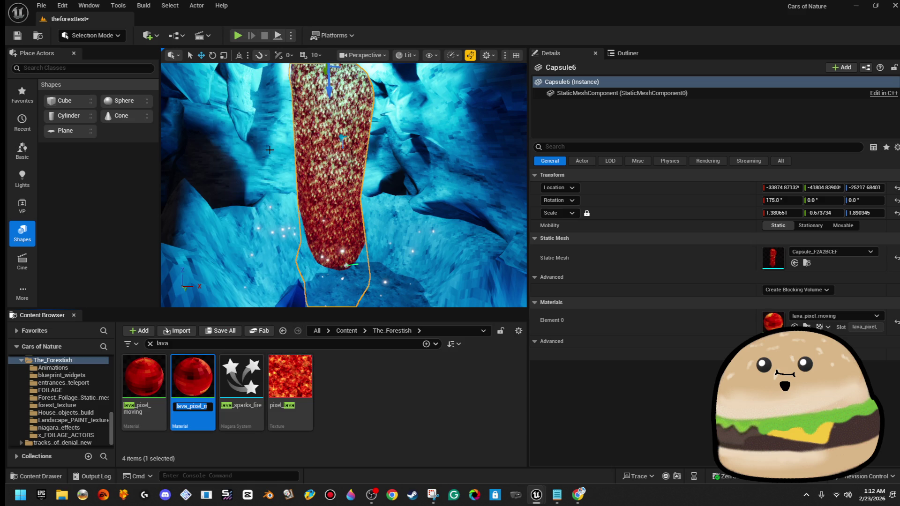
text(ter_moving_te)
key(Return)
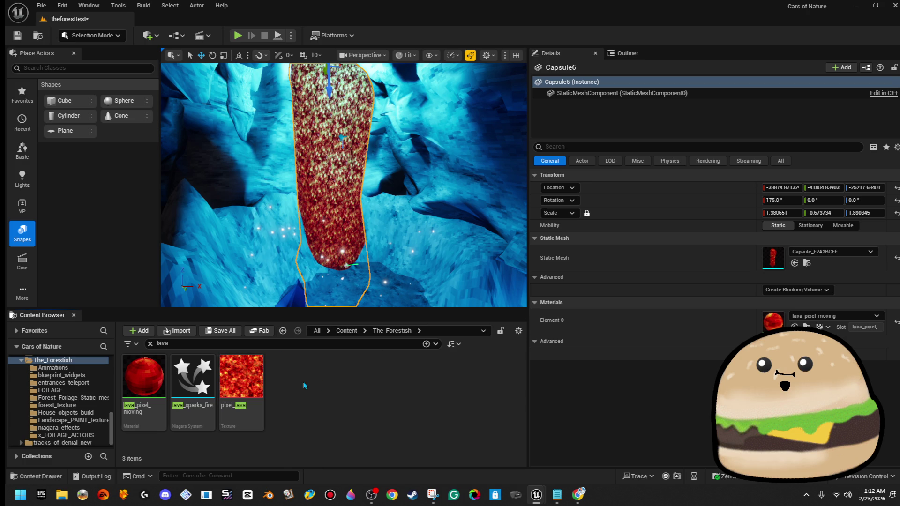
- Search 'water' in the Content Browser and open waterfall_pixel_texture
double_click(163, 343)
text(water)
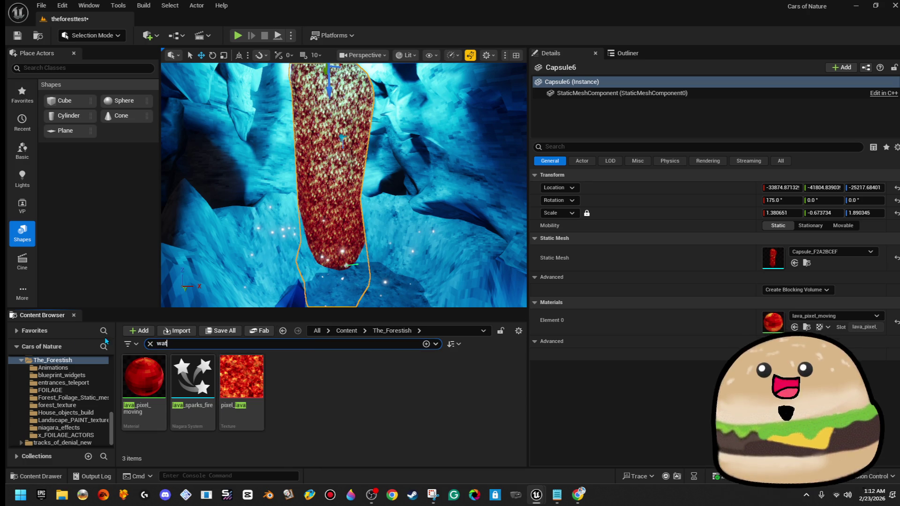
click(186, 360)
double_click(193, 381)
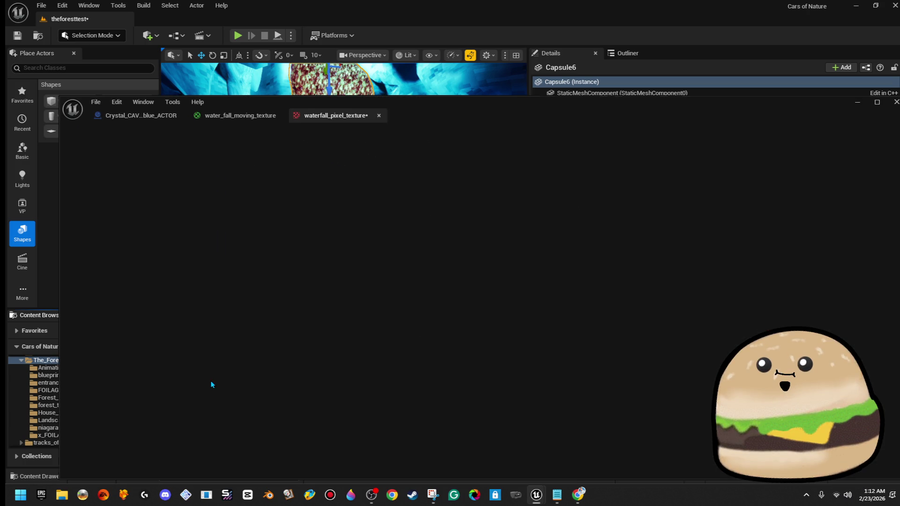
- Close the texture editor and bring up the water_fall_moving_texture material graph
double_click(463, 117)
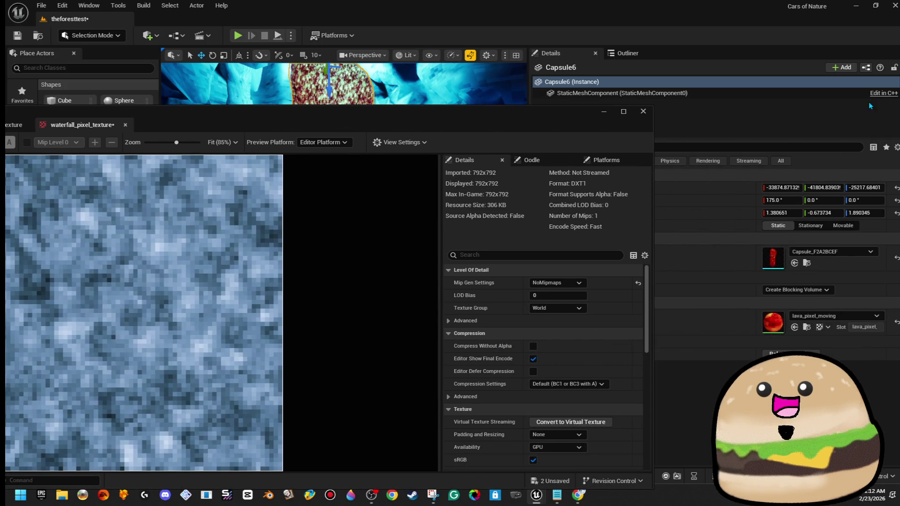
click(643, 112)
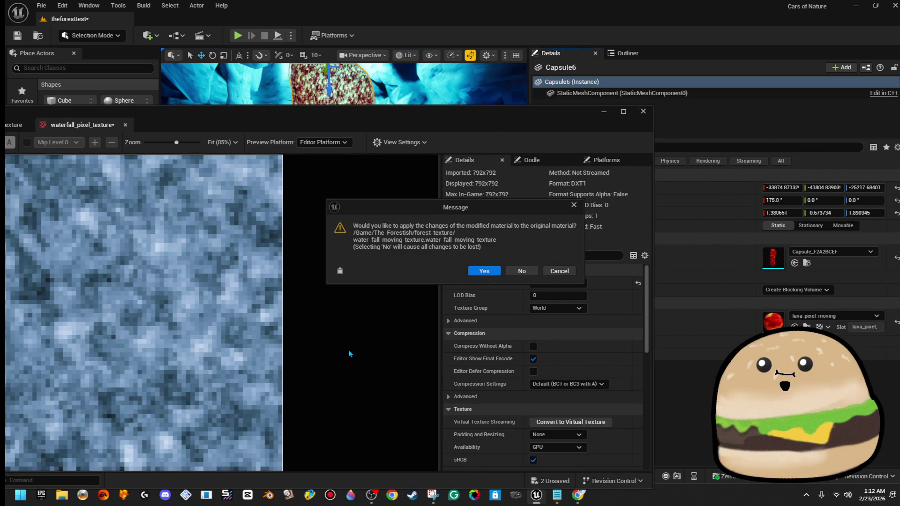
click(560, 272)
click(604, 113)
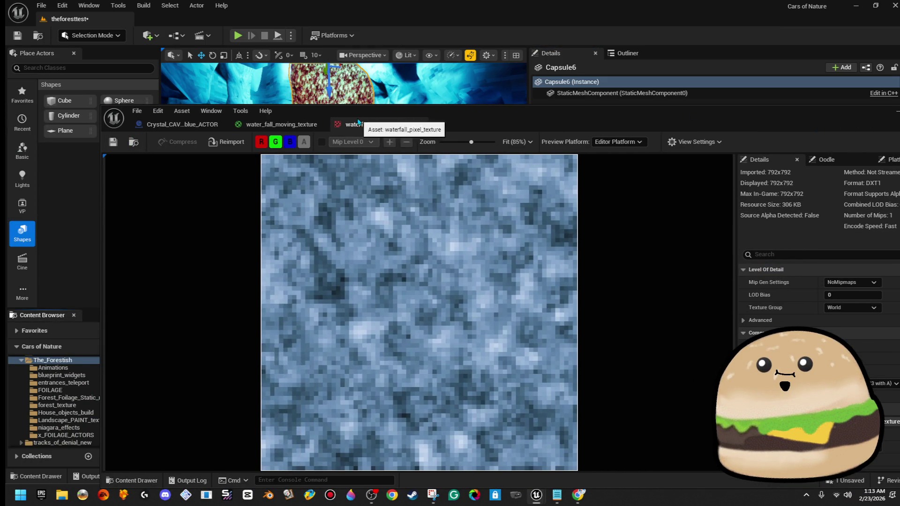
click(316, 124)
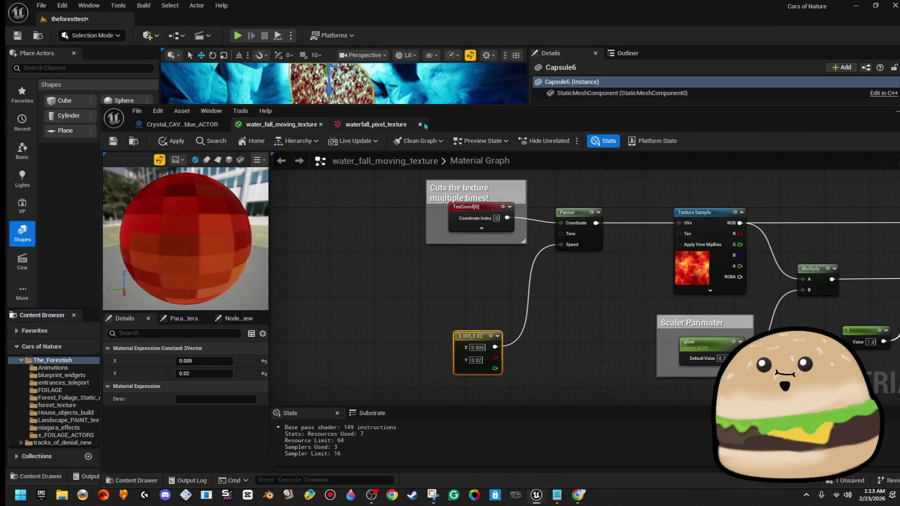
- Set the Texture Sample node's texture to waterfall_pixel_texture
double_click(350, 129)
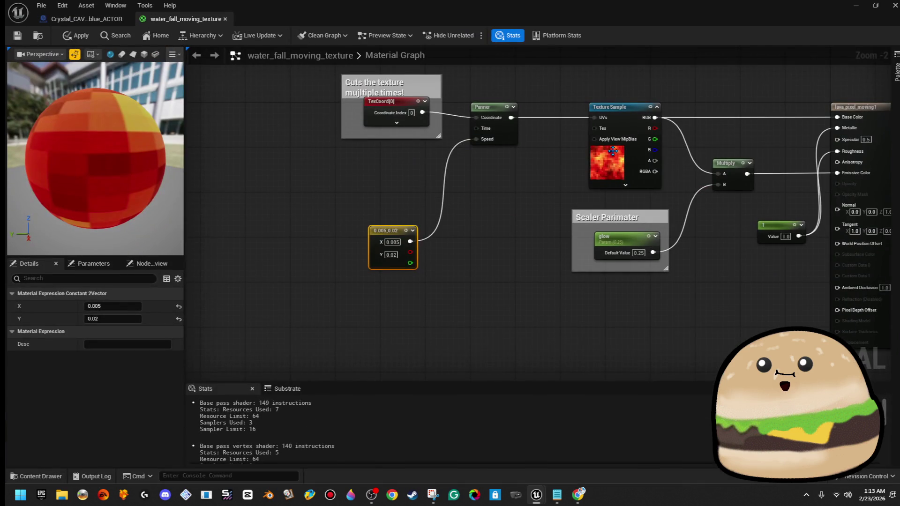
click(612, 149)
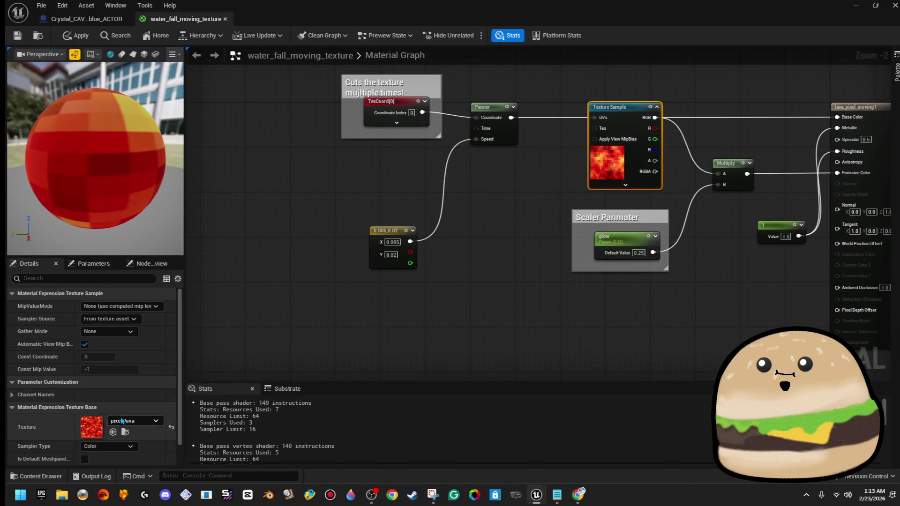
click(124, 421)
text(watef)
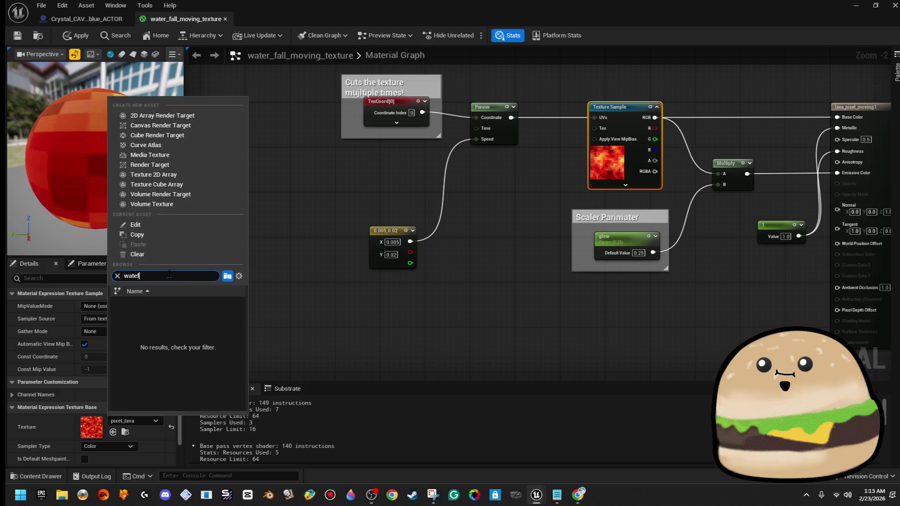
text(aterfa)
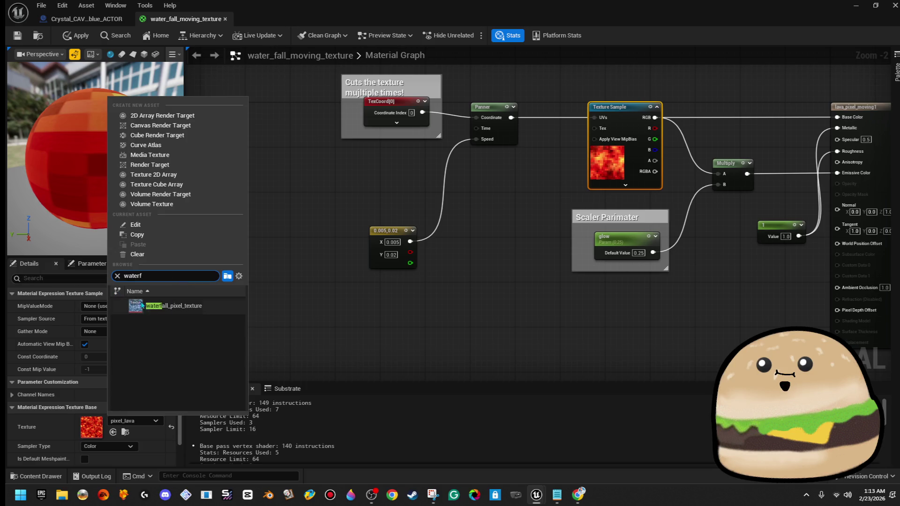
click(176, 307)
mouse_move(347, 9)
mouse_down()
mouse_move(797, 133)
mouse_move(839, 115)
mouse_move(881, 112)
mouse_up()
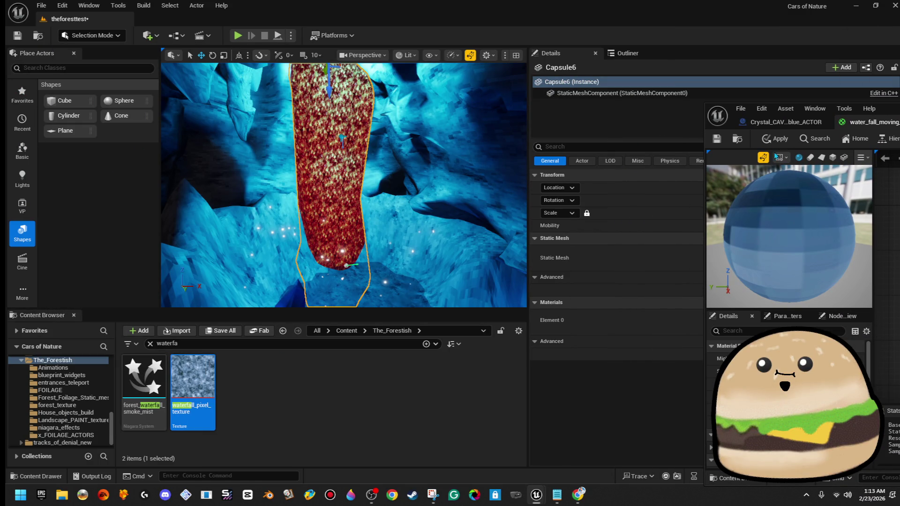
- Save the material, search 'water' in the capsule's material list, then dismiss it unchanged
key(ctrl+s)
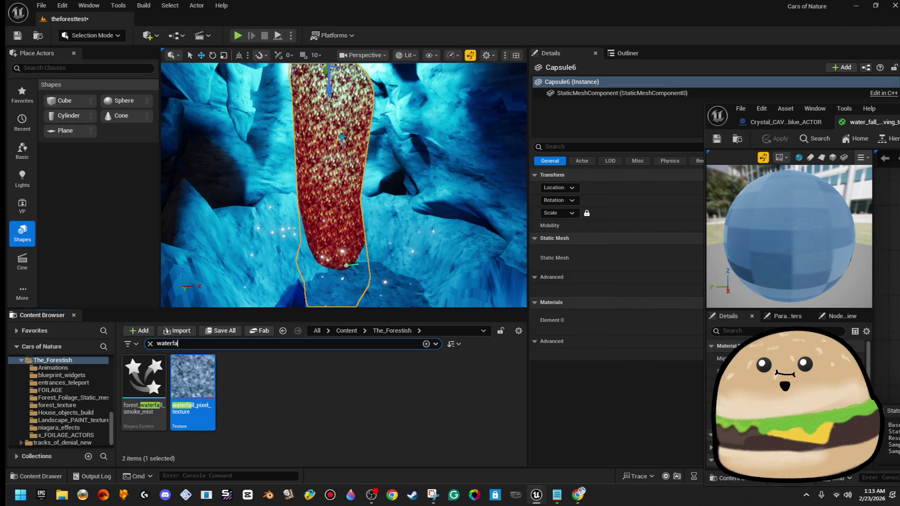
click(848, 321)
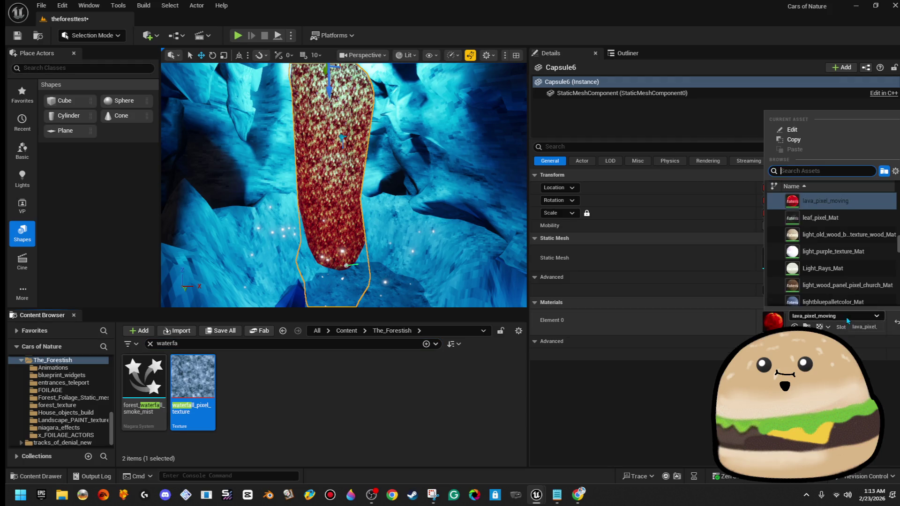
text(waterf)
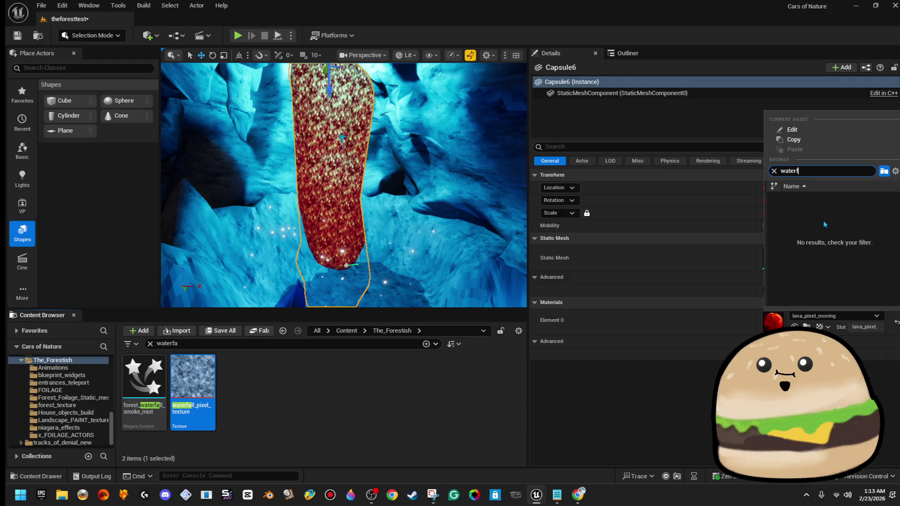
key(BackSpace)
key(BackSpace)
key(BackSpace)
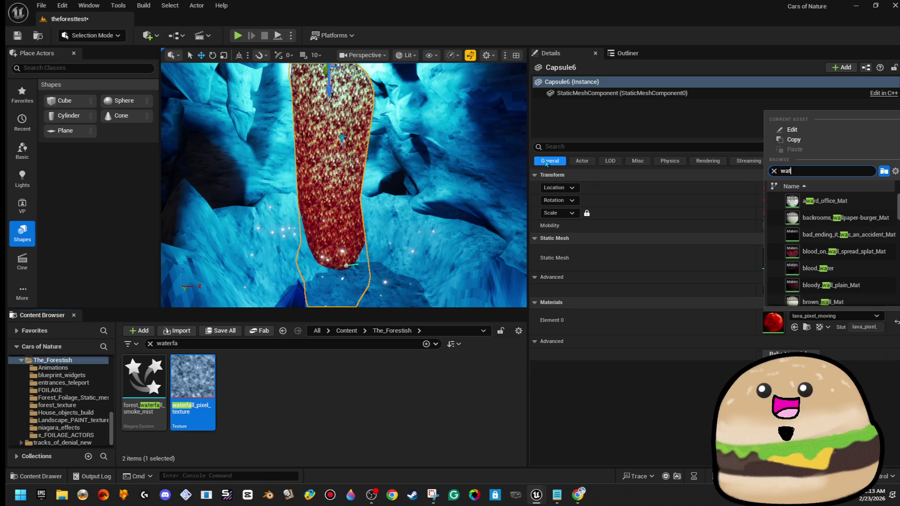
text(erf)
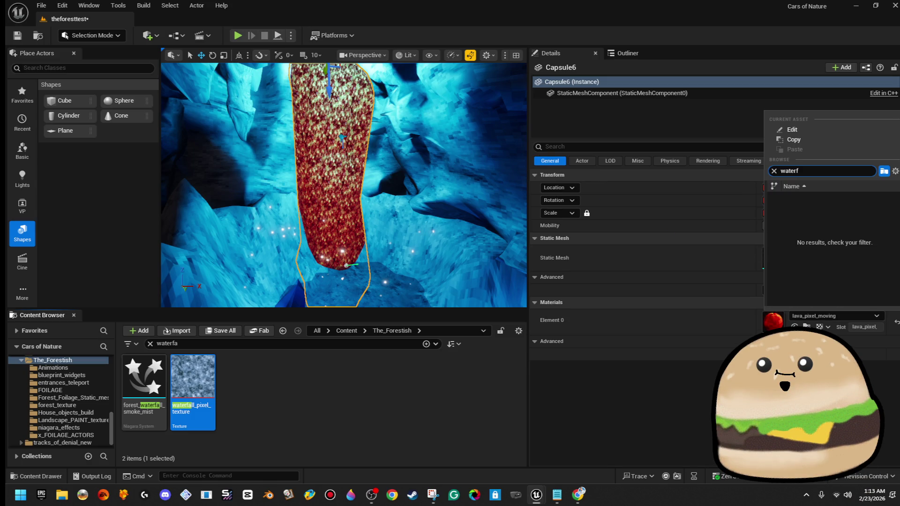
key(alt+Tab)
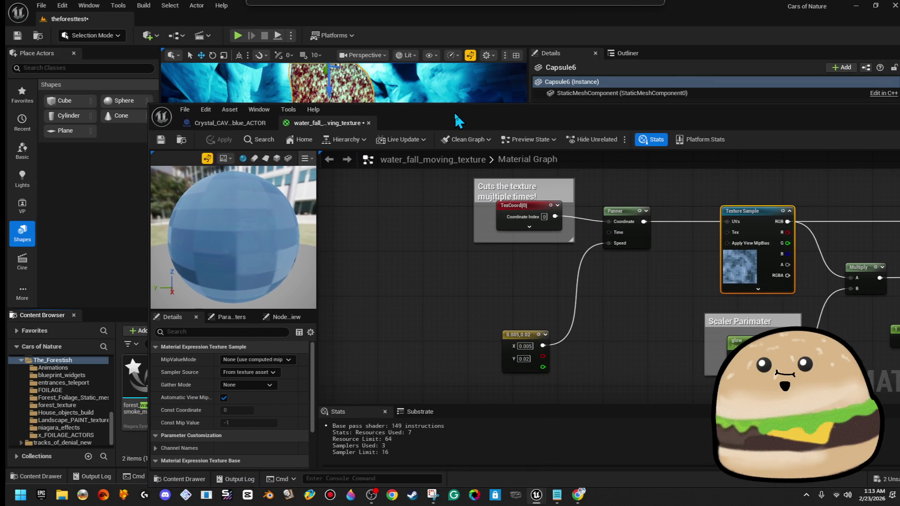
key(alt+Tab)
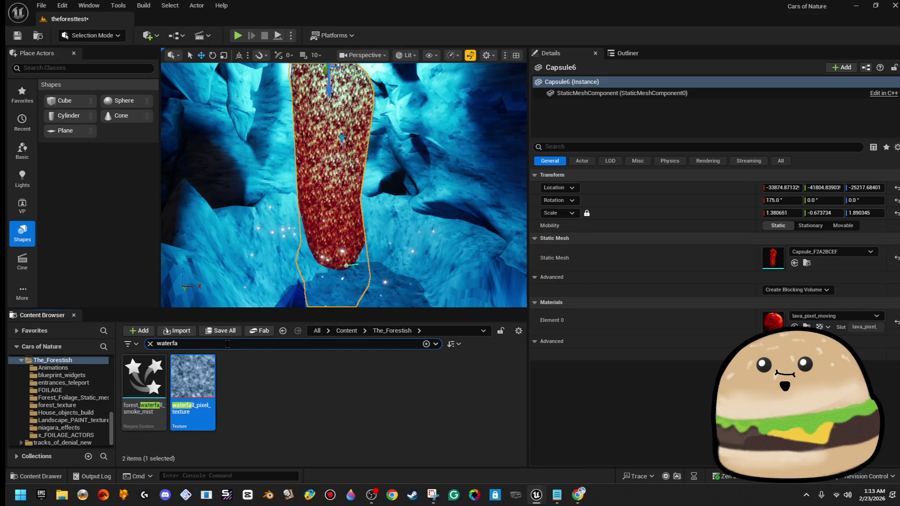
- Rename water_fall_moving_texture to waterfall_moving_texture
key(BackSpace)
key(BackSpace)
right_click(261, 383)
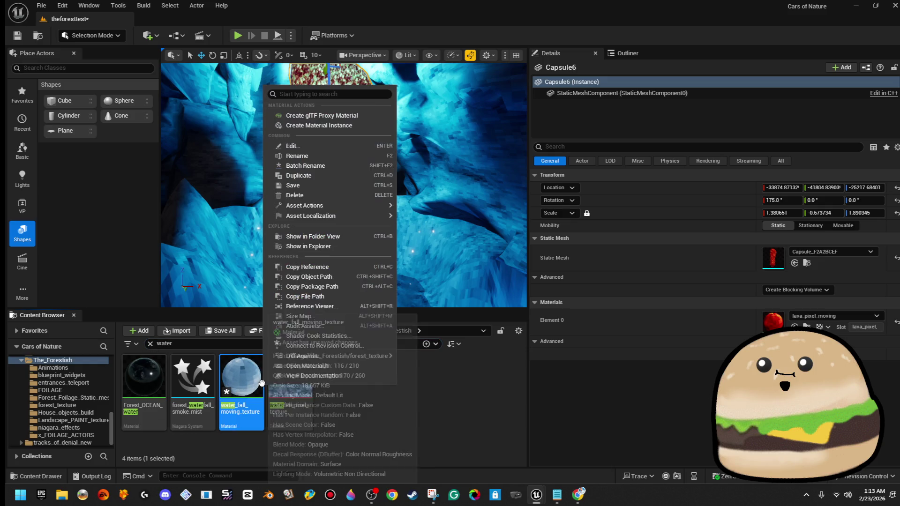
click(335, 177)
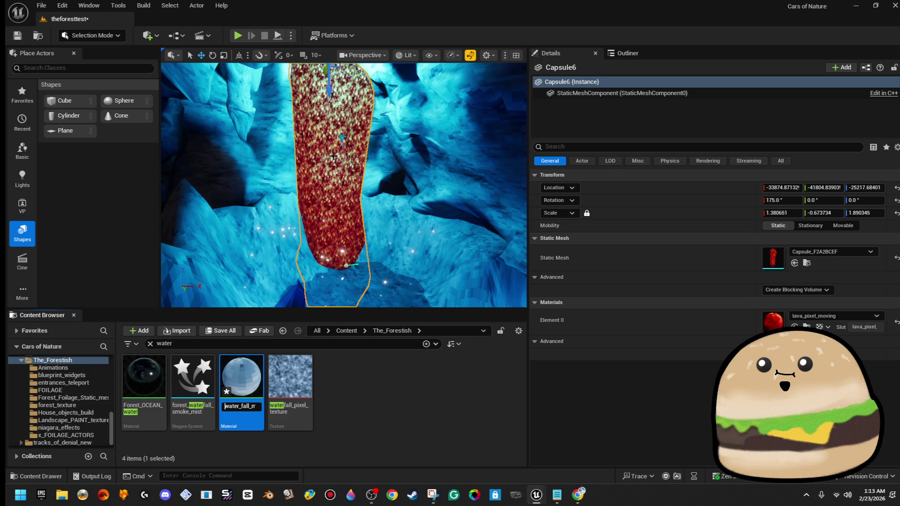
key(Return)
- Assign waterfall_moving_texture to Capsule6's Element 0 and reopen its material graph
click(848, 316)
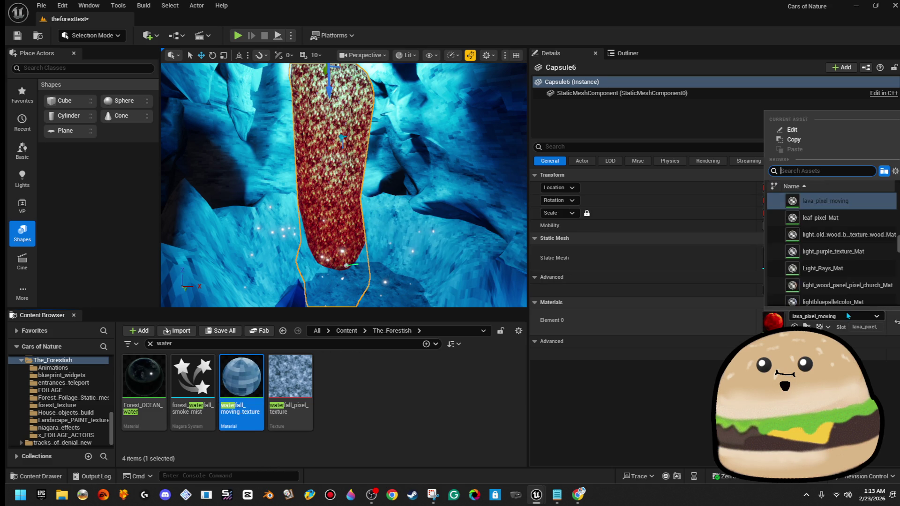
text(watfe)
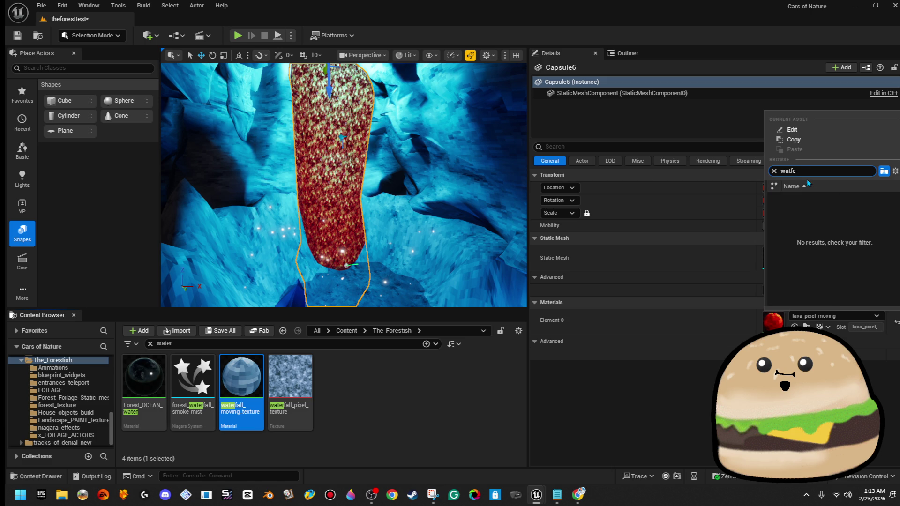
text(rf)
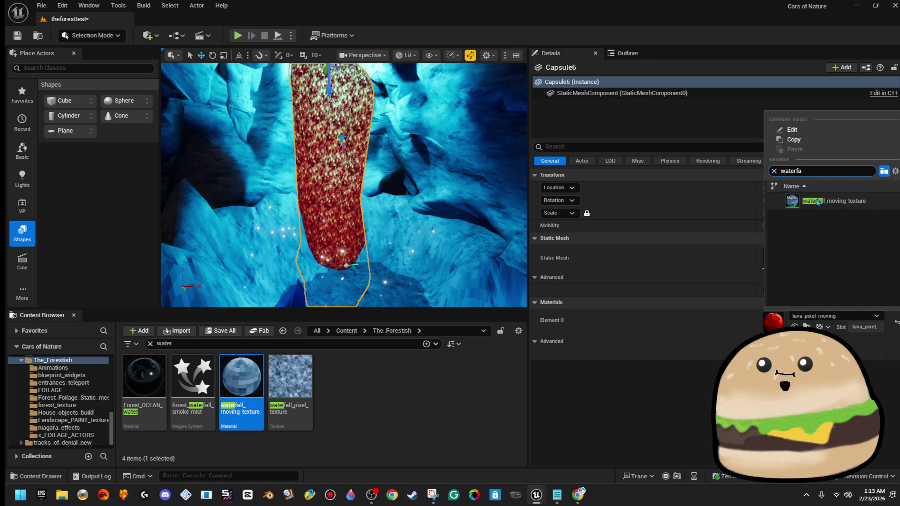
click(814, 201)
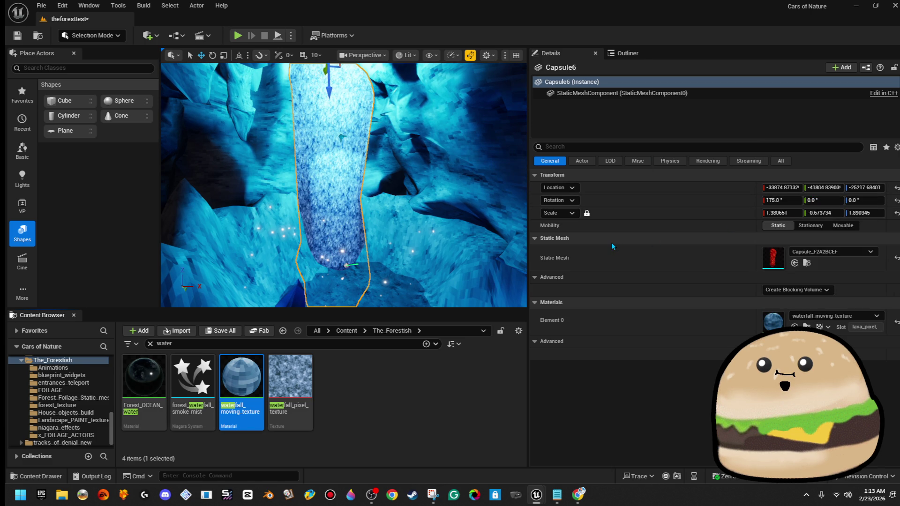
double_click(773, 321)
drag(787, 121, 767, 113)
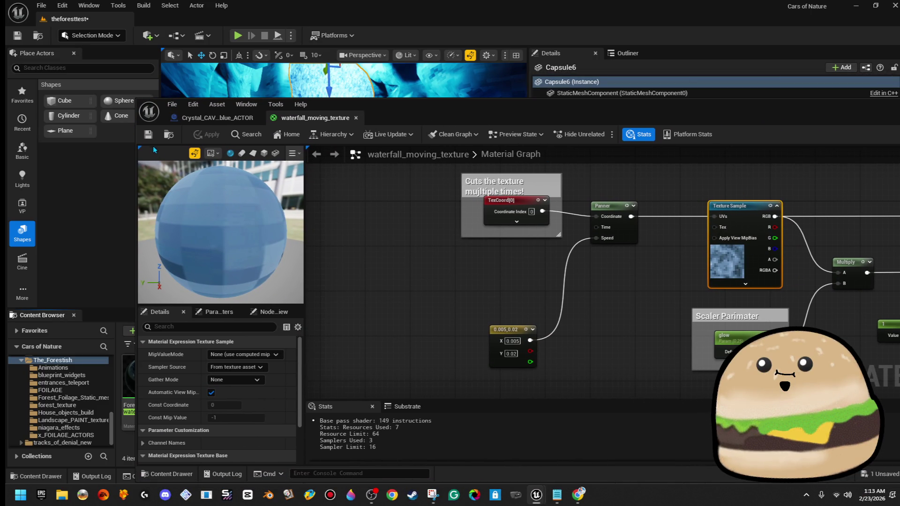
- Try TexCoord U tiling values of 0.1, 1.0 and 50
mouse_move(610, 113)
mouse_down()
mouse_move(575, 160)
mouse_move(530, 263)
mouse_move(531, 240)
mouse_move(737, 206)
mouse_move(774, 146)
mouse_move(578, 190)
mouse_up()
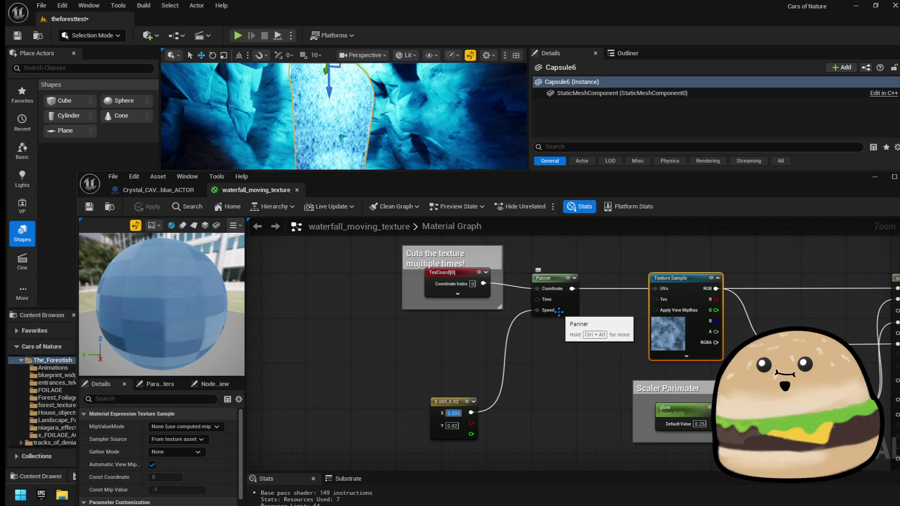
mouse_move(614, 406)
mouse_down()
mouse_move(480, 384)
mouse_move(432, 394)
mouse_up()
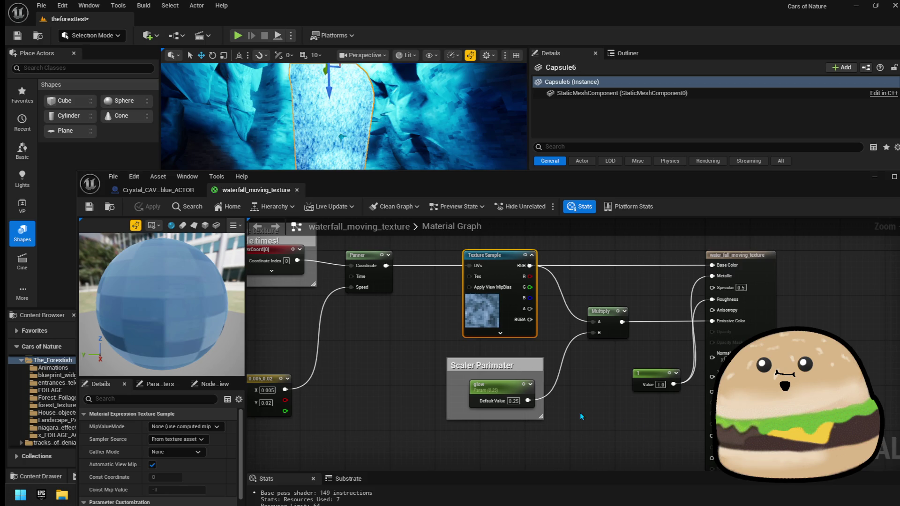
drag(581, 413, 785, 414)
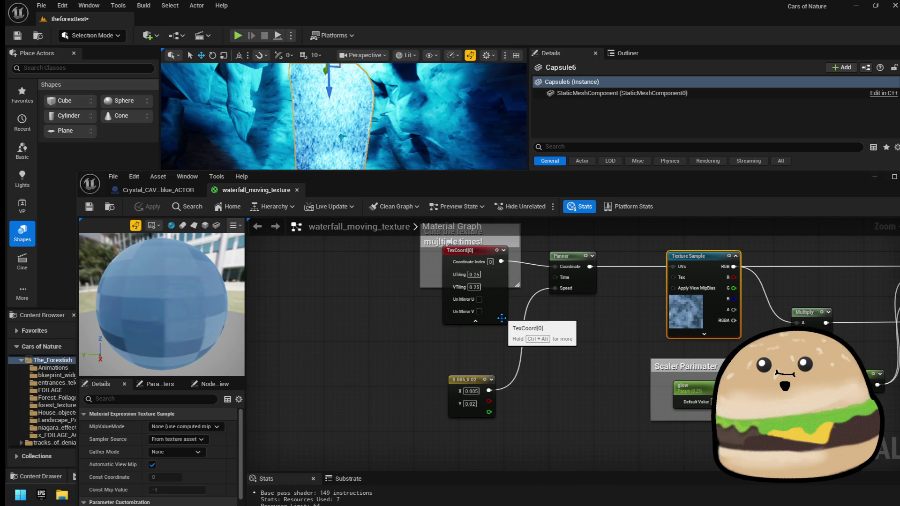
drag(474, 212, 480, 301)
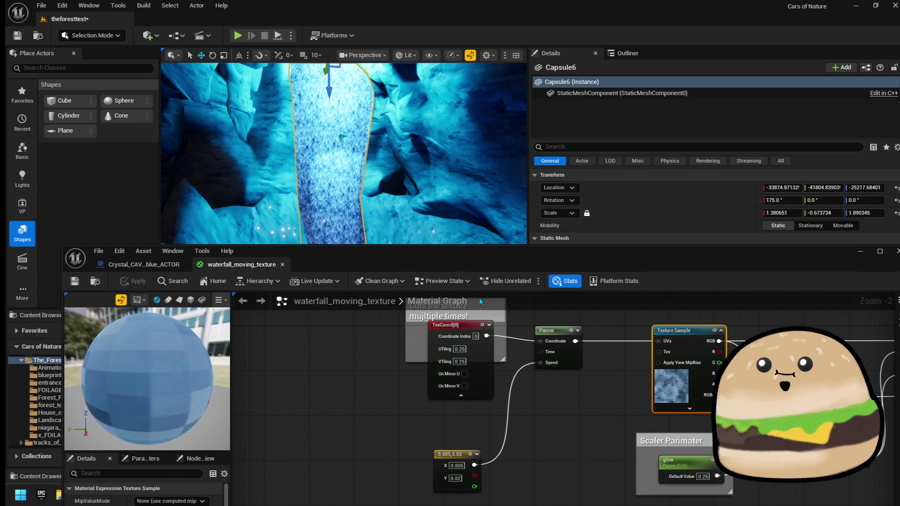
click(459, 350)
text(1)
text(0.)
key(Return)
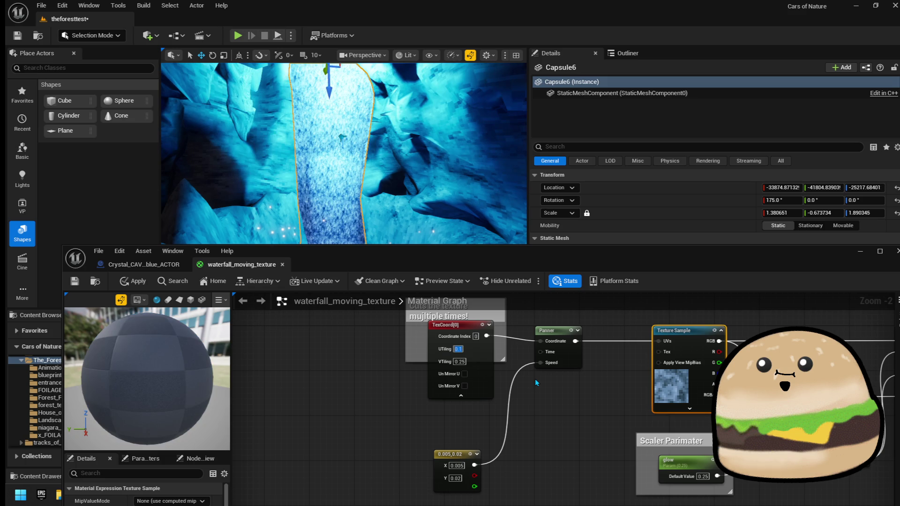
text(1)
key(Return)
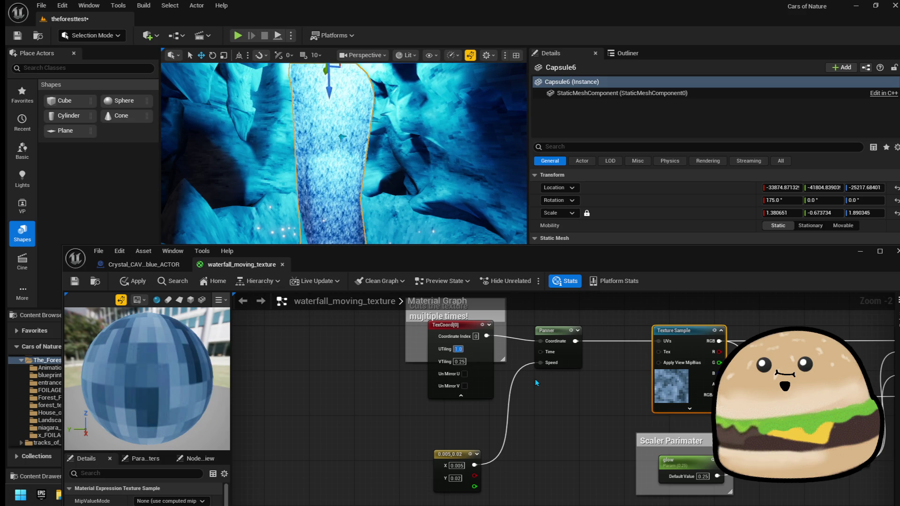
text(0)
key(Return)
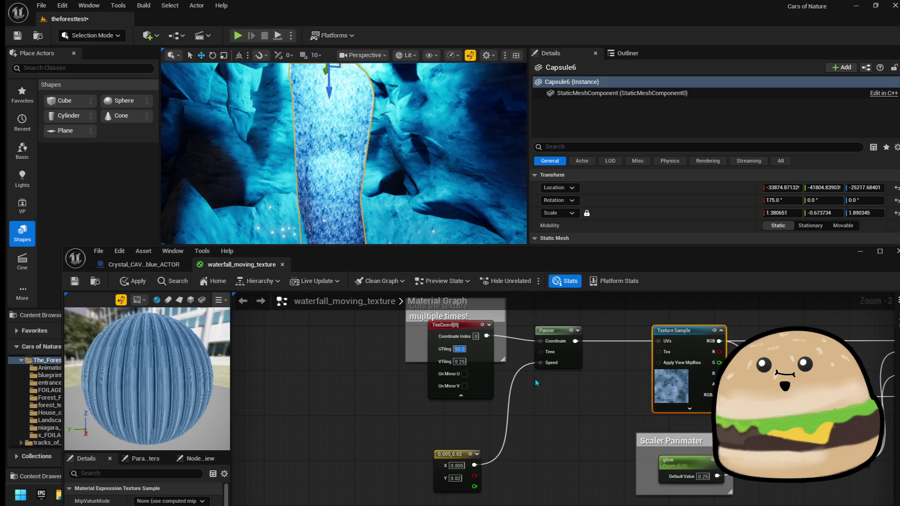
text(1)
- Settle the U tiling at 5.0 via 1.0 and 2, and apply the material
key(Return)
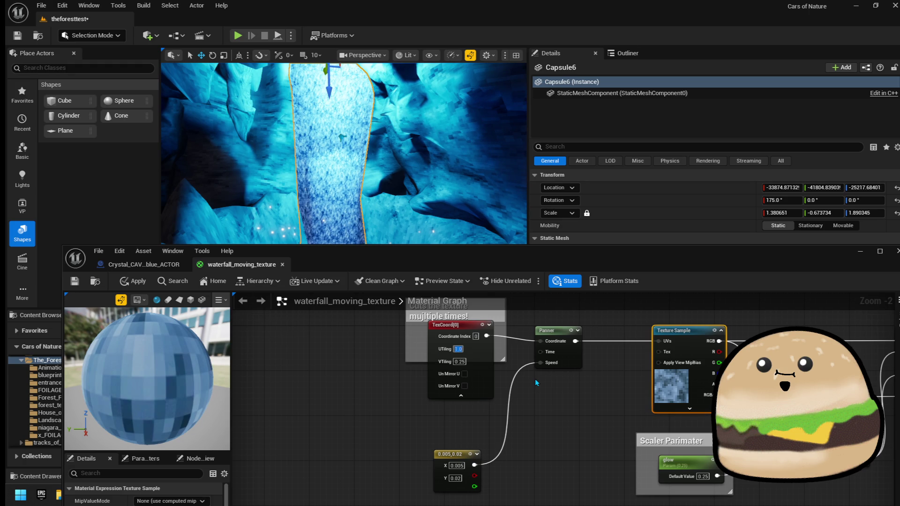
text(2)
key(Return)
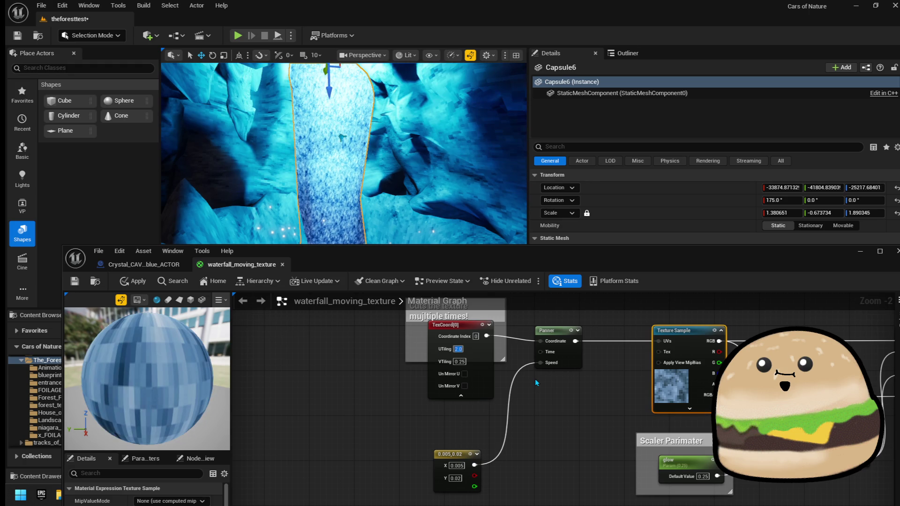
text(5)
key(Return)
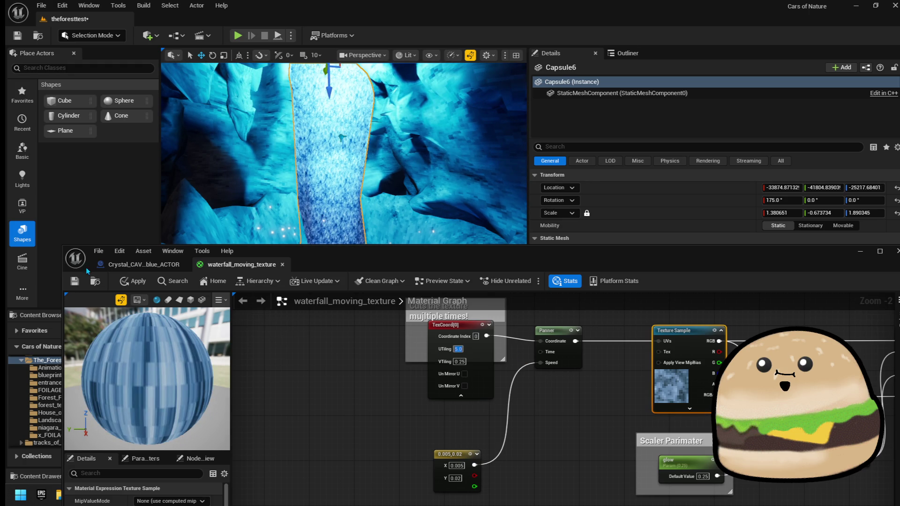
click(134, 285)
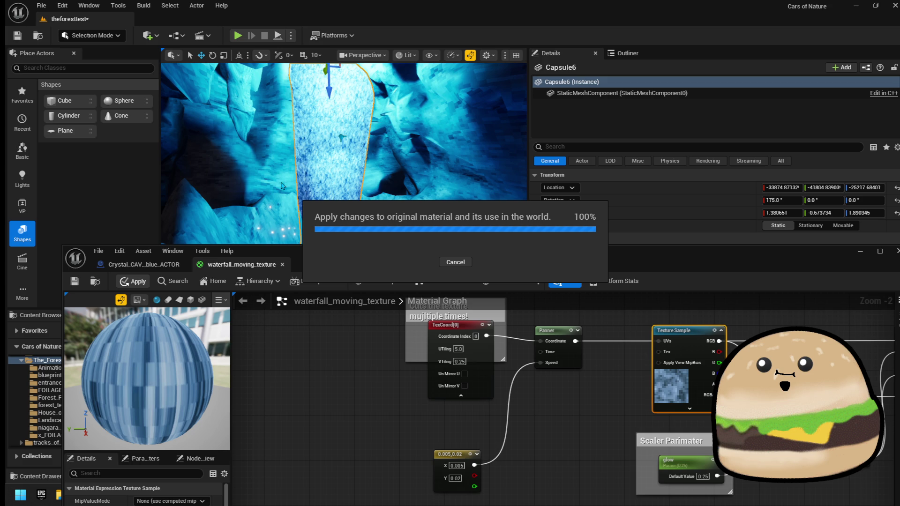
- Set the U tiling to 0.2 and apply the material
scroll(281, 182, up, 10)
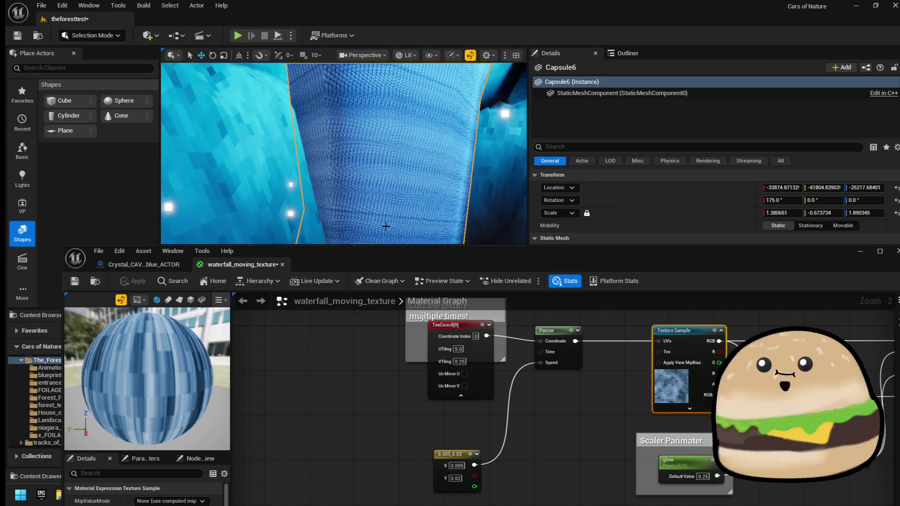
click(458, 349)
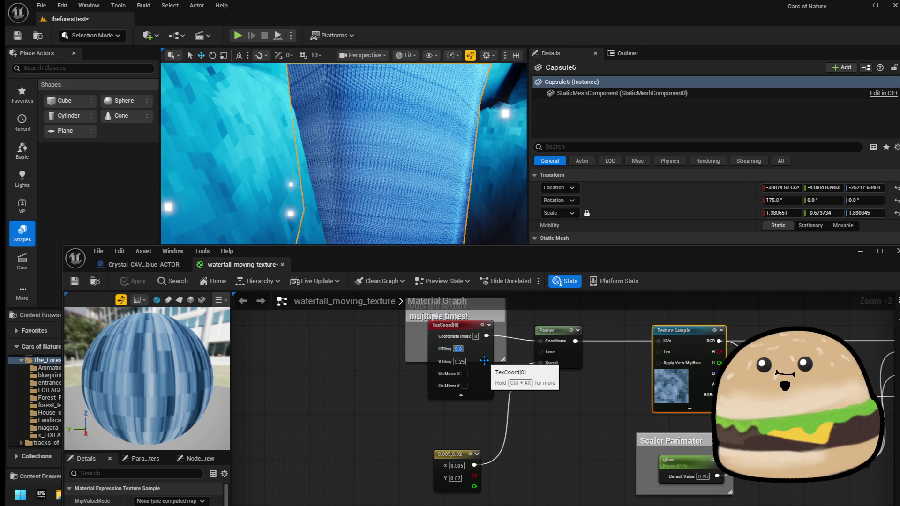
text(2)
text(0.2)
key(Return)
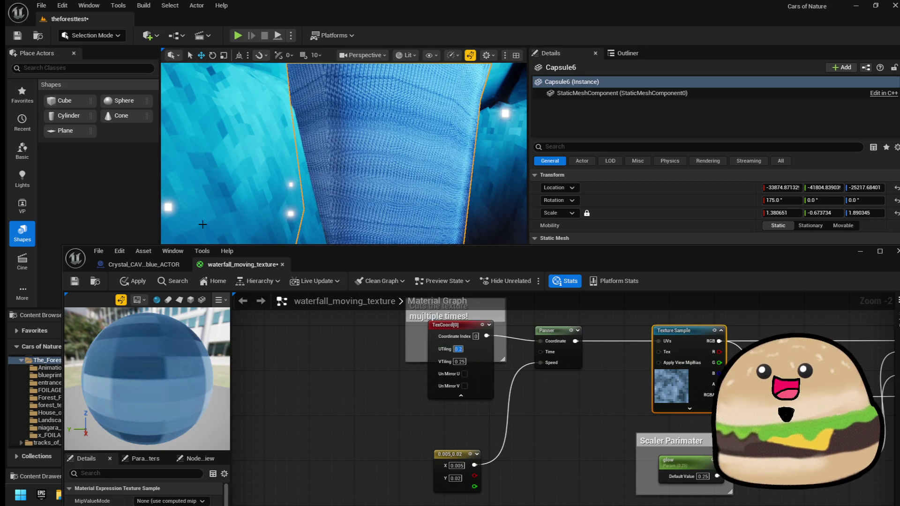
click(137, 288)
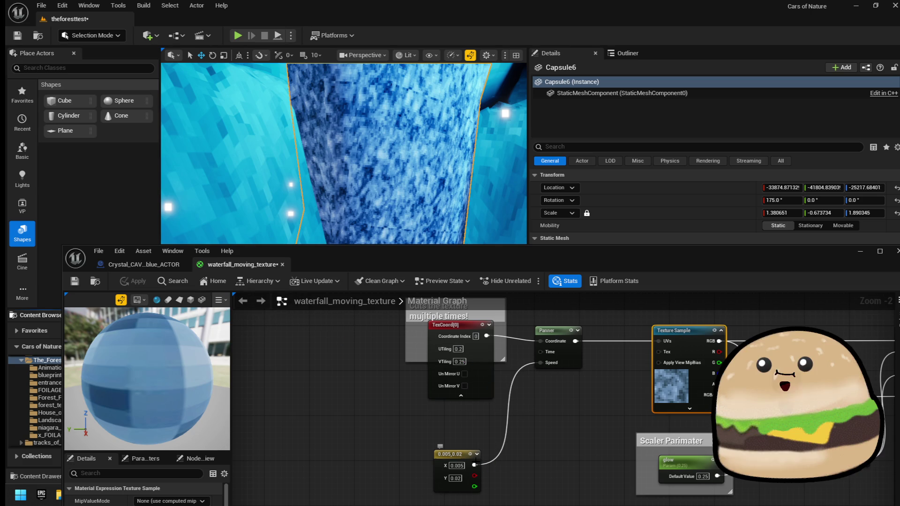
- Set the Panner speed constant to X 0.05 and Y 0.2
mouse_move(343, 155)
mouse_down()
mouse_move(412, 155)
mouse_move(384, 112)
mouse_up()
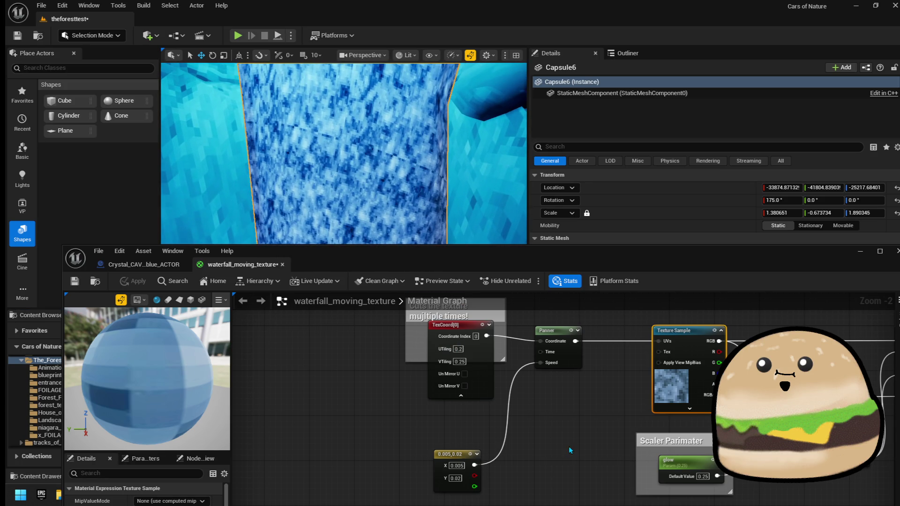
drag(517, 460, 528, 409)
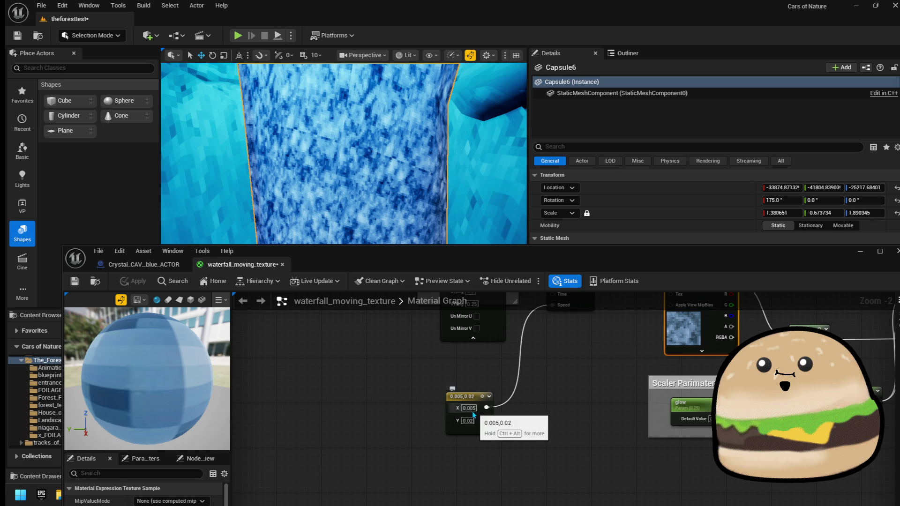
text(0.05)
key(Return)
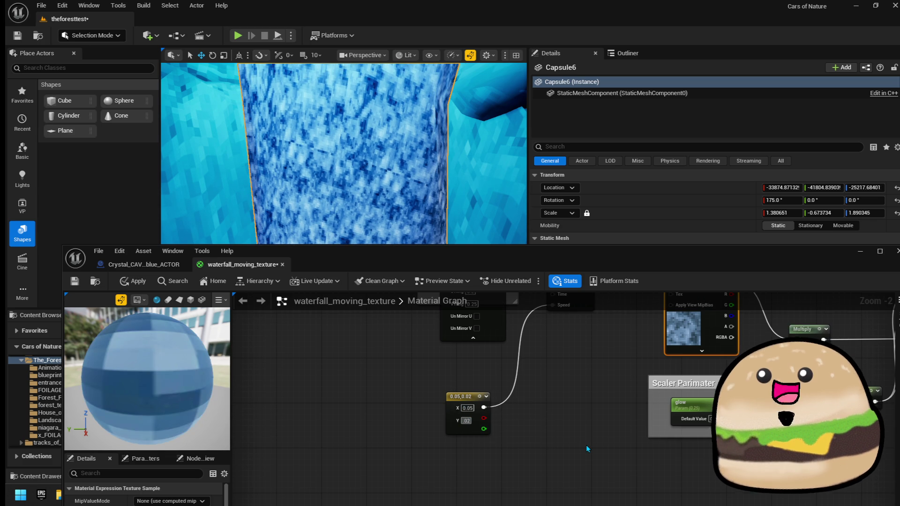
key(Tab)
text(0.2)
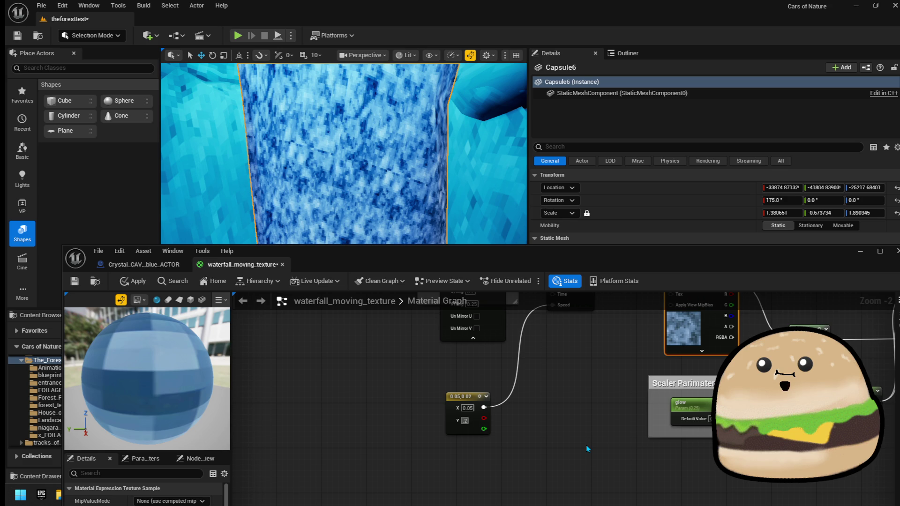
key(Return)
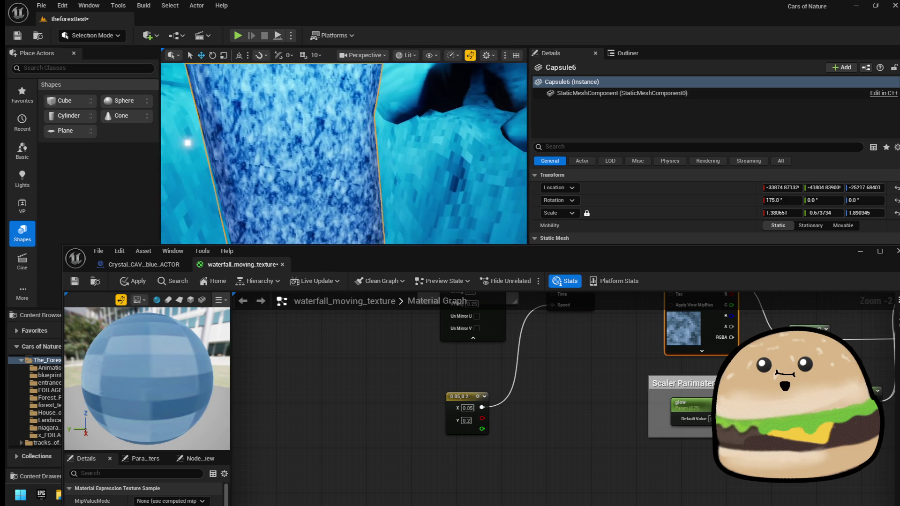
mouse_move(753, 414)
mouse_down()
mouse_move(578, 446)
mouse_move(651, 445)
mouse_up()
- Apply the current material changes to the waterfall
scroll(650, 424, down, 1)
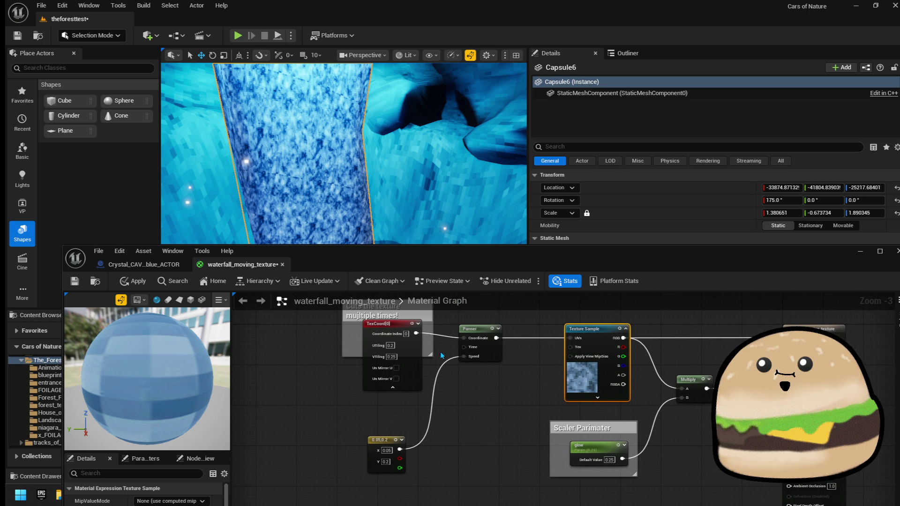
scroll(440, 351, up, 3)
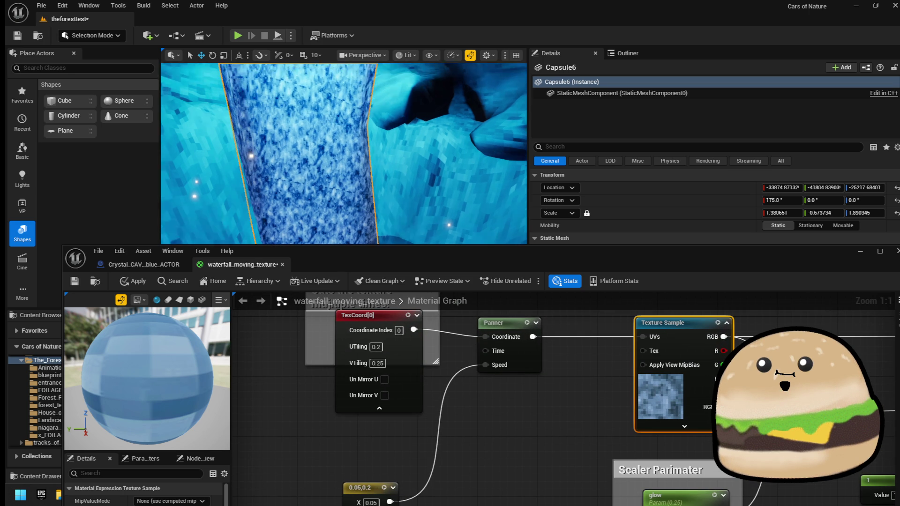
drag(171, 348, 139, 359)
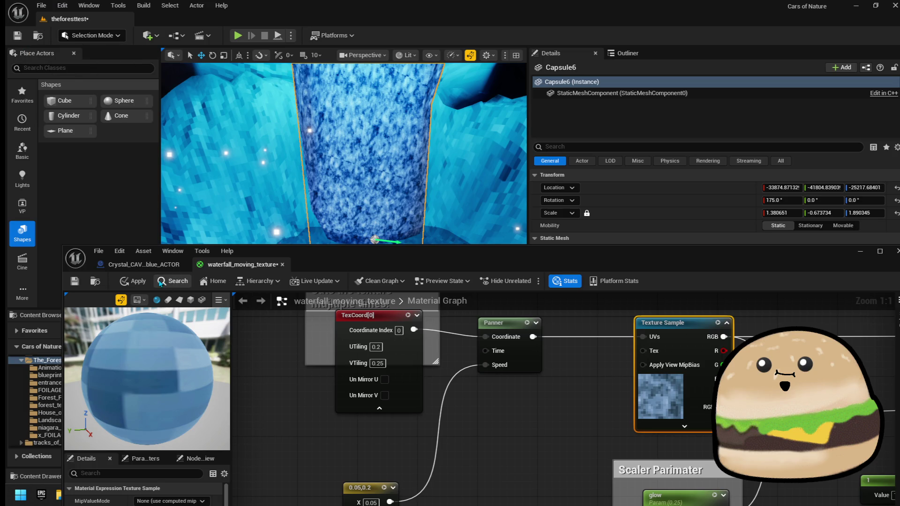
click(137, 281)
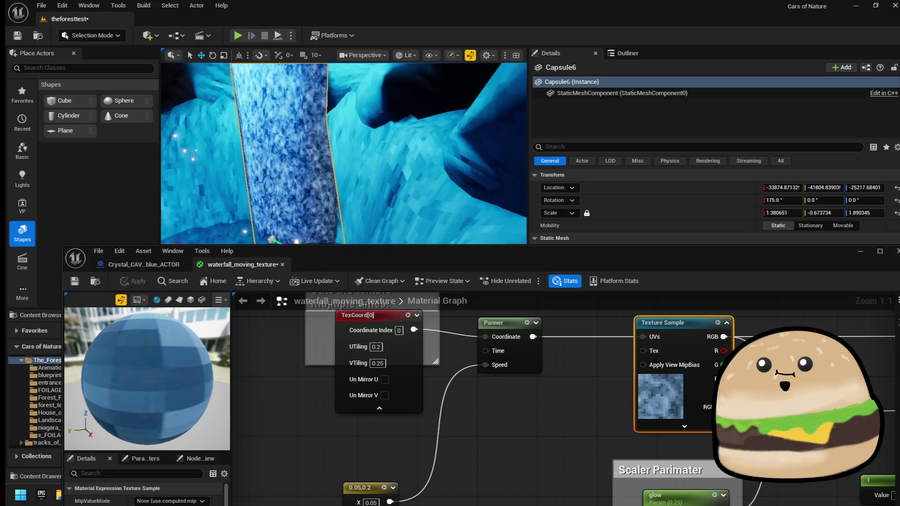
- Tilt the waterfall capsule to 170 degrees and shift it slightly lower and back
drag(345, 206, 336, 206)
mouse_move(318, 153)
mouse_down()
mouse_move(329, 90)
mouse_move(299, 102)
mouse_up()
key(w)
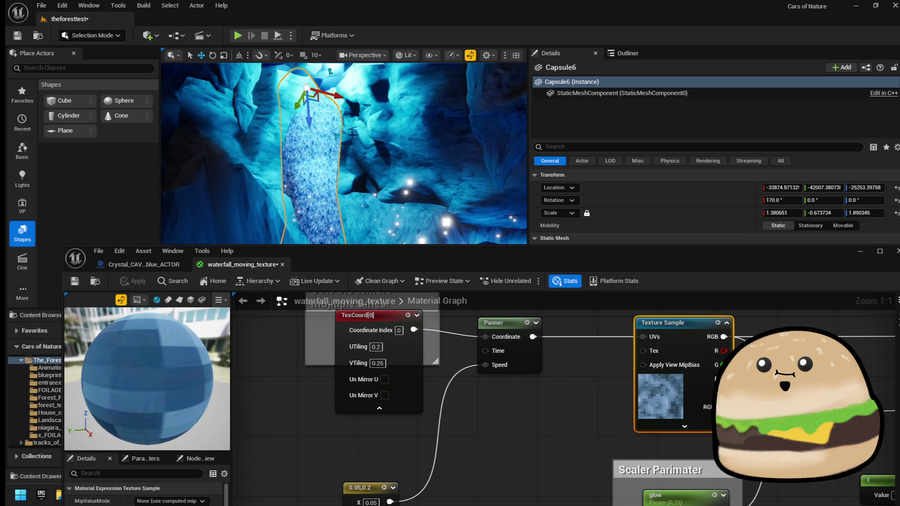
scroll(351, 135, up, 3)
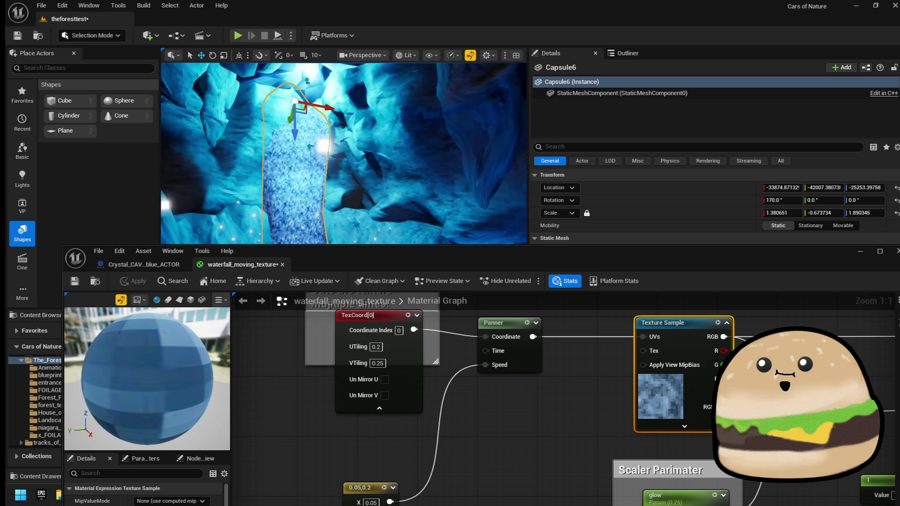
scroll(287, 133, up, 2)
drag(307, 119, 310, 131)
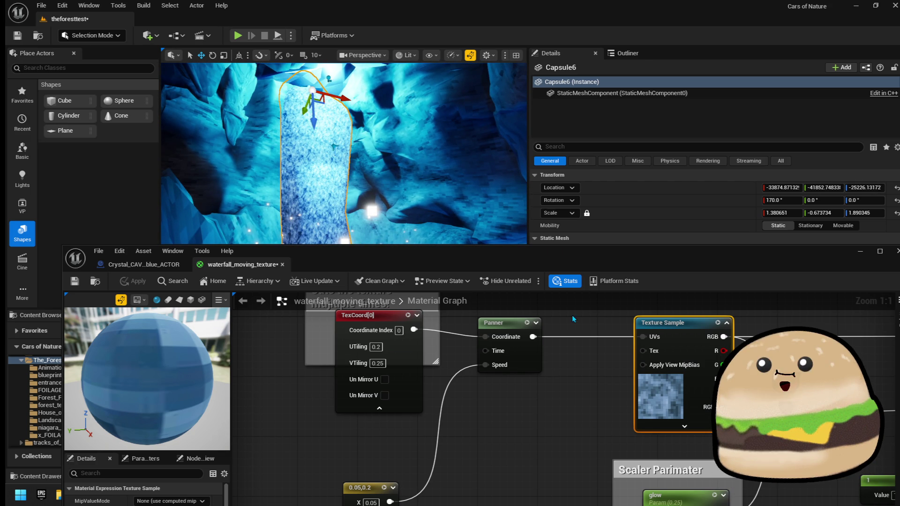
scroll(343, 154, up, 3)
scroll(344, 153, up, 2)
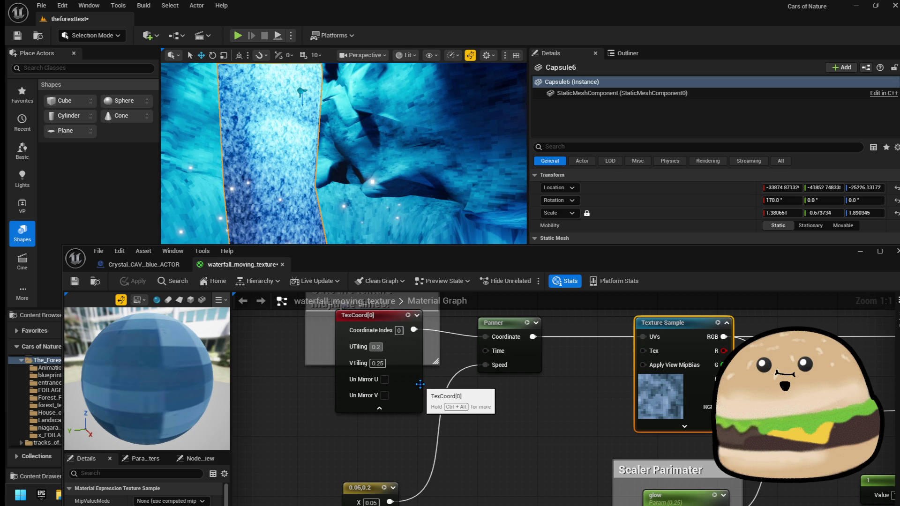
text(0.5)
- Change the U tiling to 0.25 and apply it to the waterfall
click(376, 346)
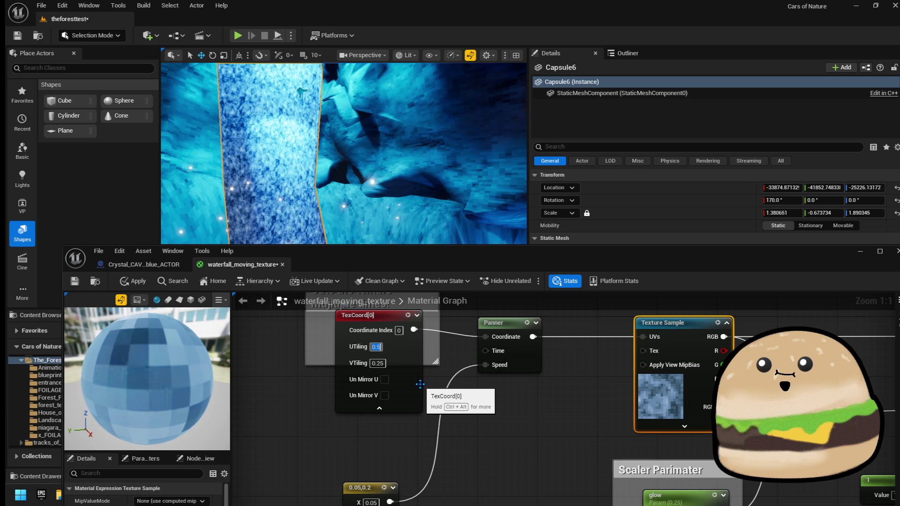
drag(150, 366, 108, 309)
click(133, 282)
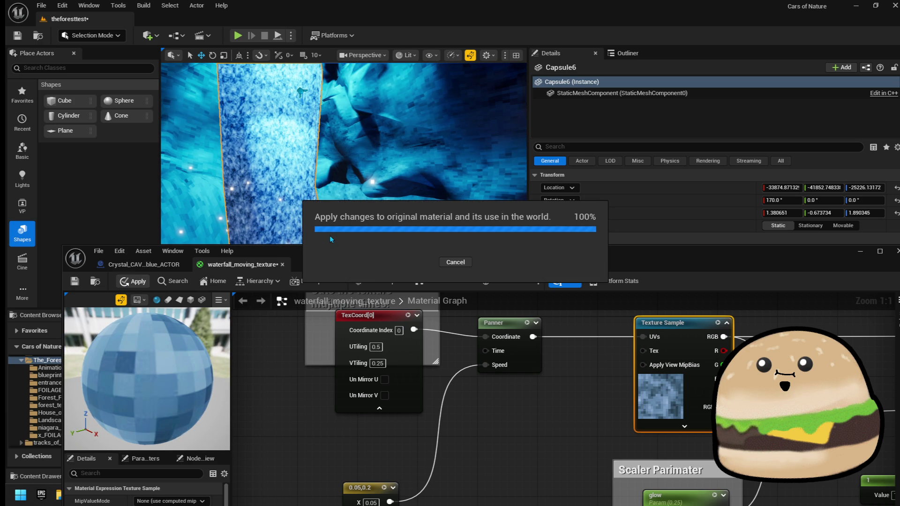
mouse_move(407, 193)
mouse_down()
mouse_move(385, 183)
mouse_move(410, 170)
mouse_up()
click(375, 347)
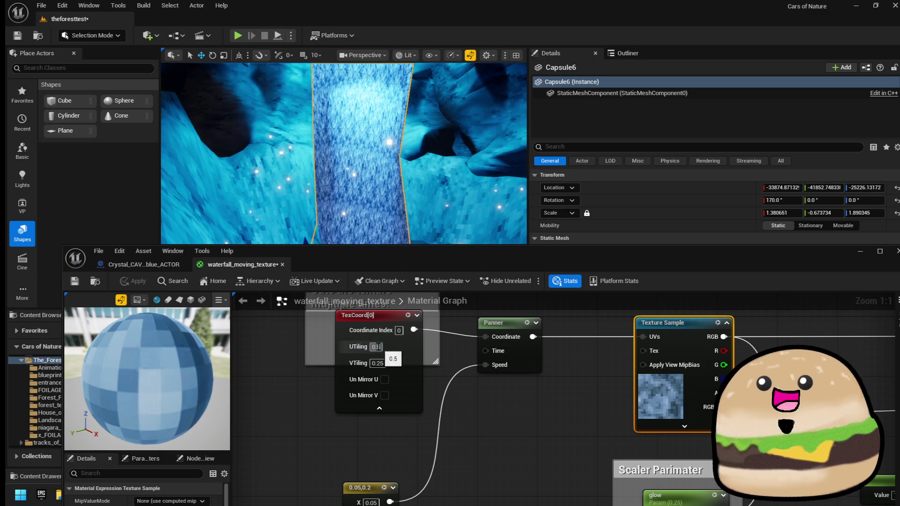
key(BackSpace)
text(0.25)
key(Return)
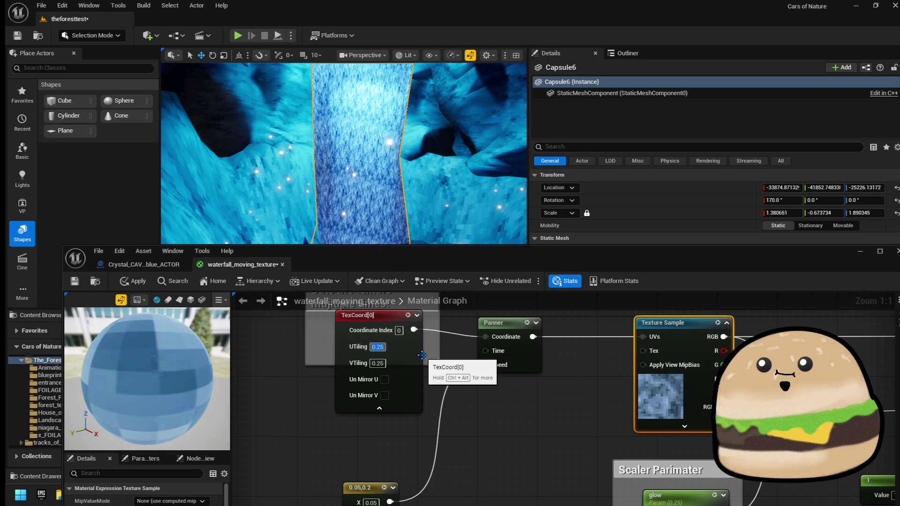
click(155, 282)
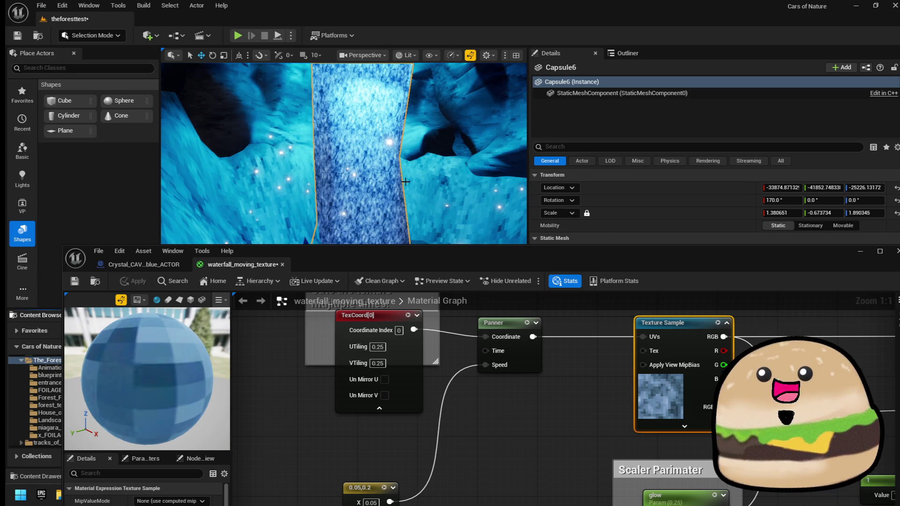
- Set U and V tiling to 0.5 and apply
drag(405, 182, 450, 183)
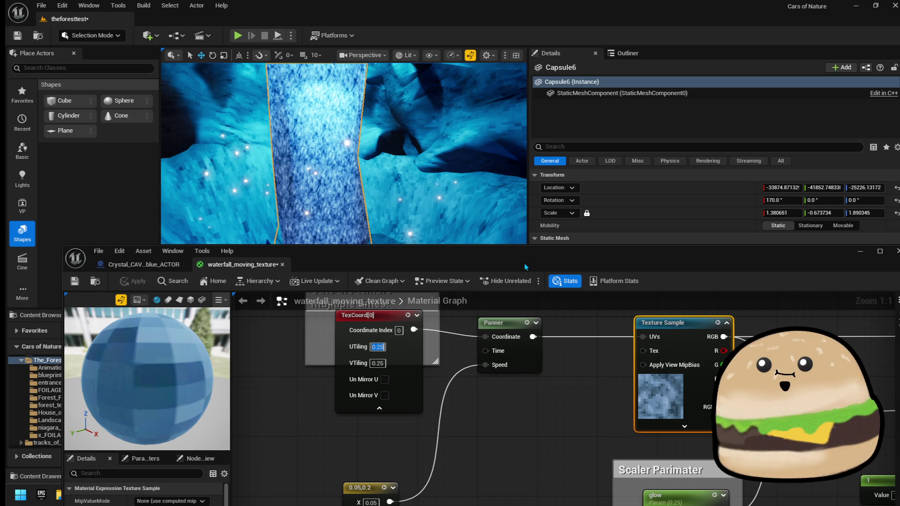
text(0.5)
key(Tab)
key(Return)
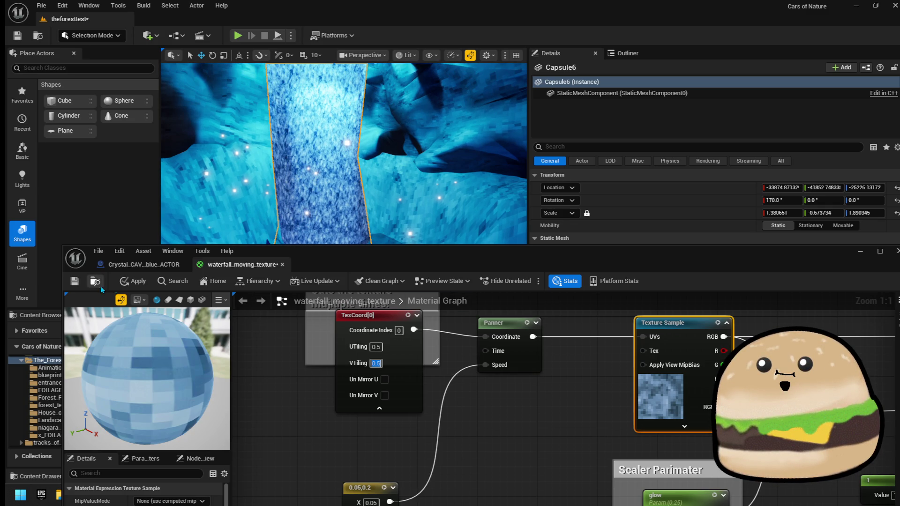
click(133, 283)
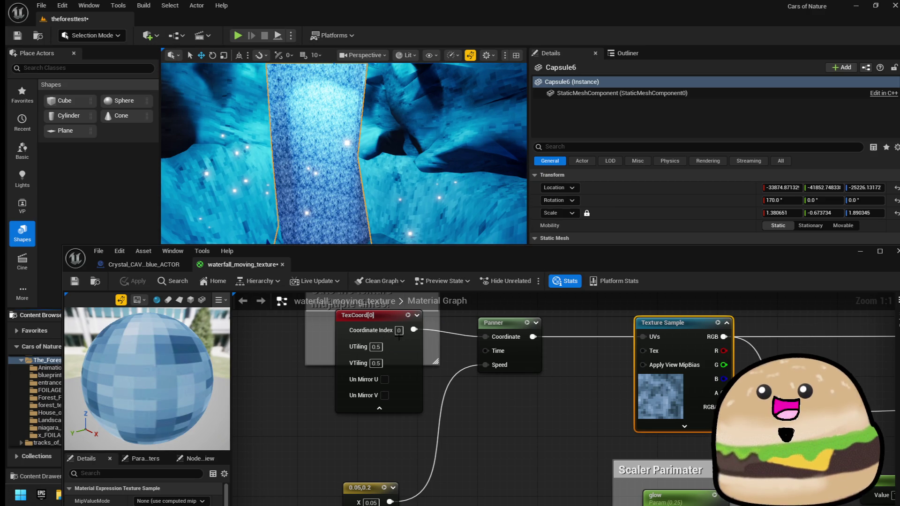
- Lower the tiling to 0.1 in U and V and apply it to the level
click(375, 346)
text(1)
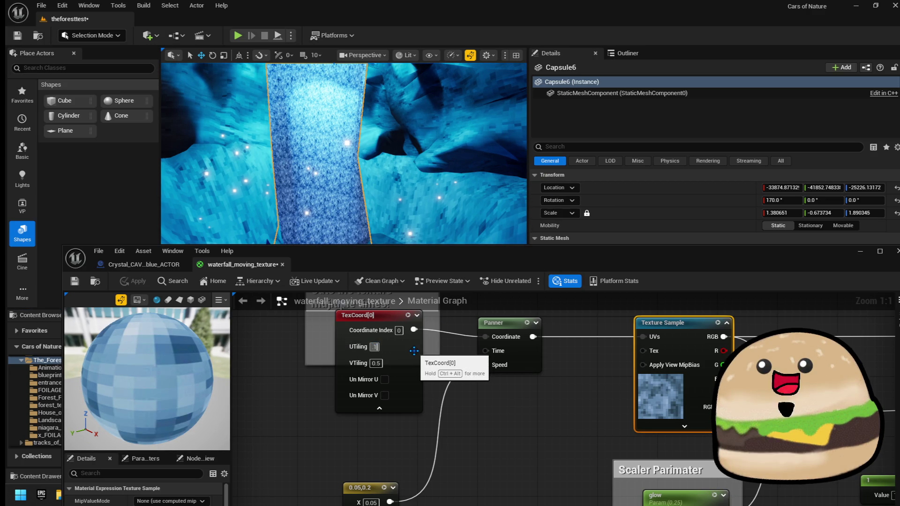
text(0.1)
key(Tab)
text(0.1)
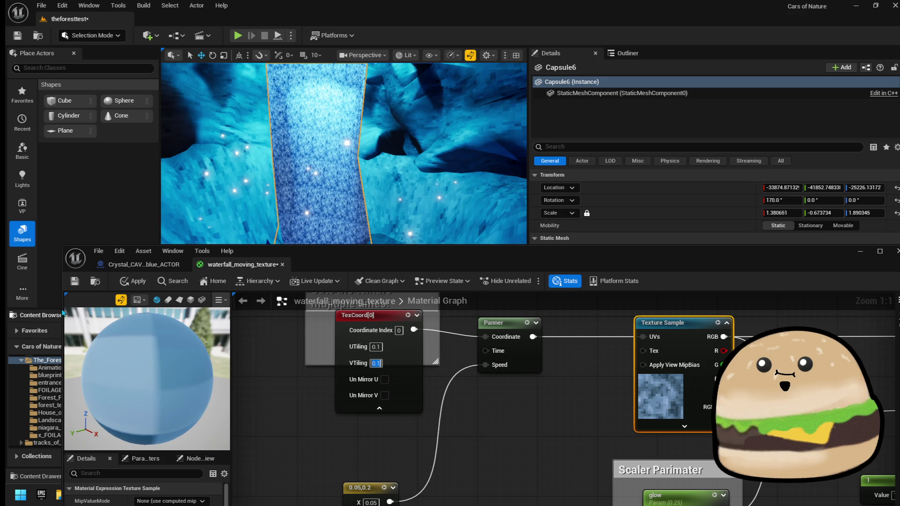
click(143, 286)
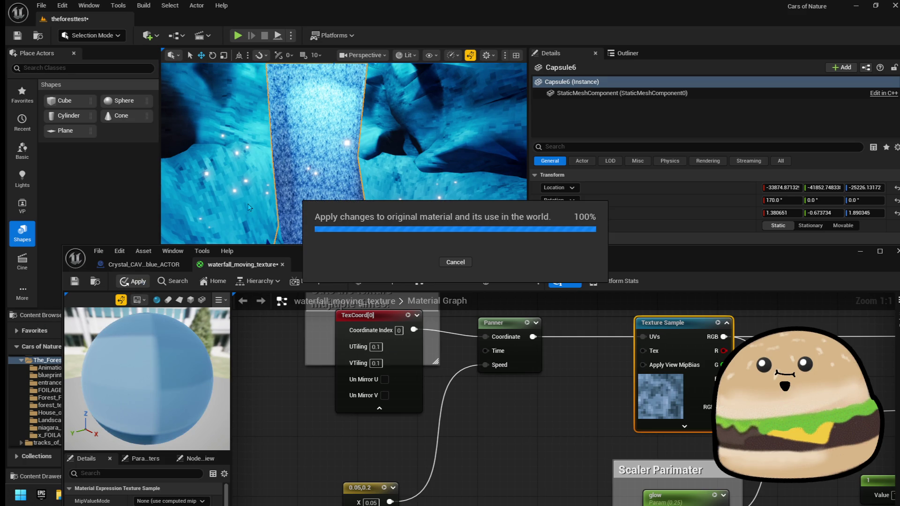
drag(316, 223, 344, 213)
- Set the speed constant's X value to 0.5 and apply
drag(452, 374, 453, 299)
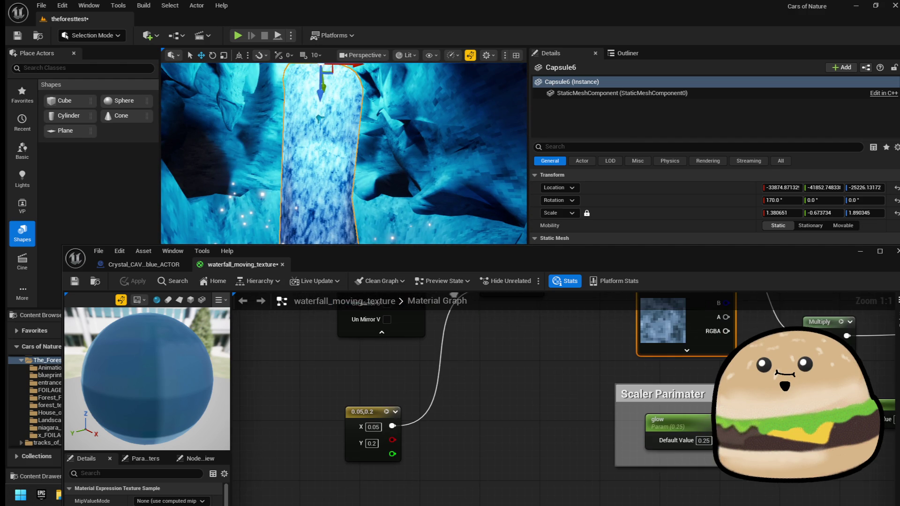
mouse_move(423, 424)
mouse_down()
mouse_move(403, 479)
mouse_move(429, 390)
mouse_up()
text(0.5)
key(Return)
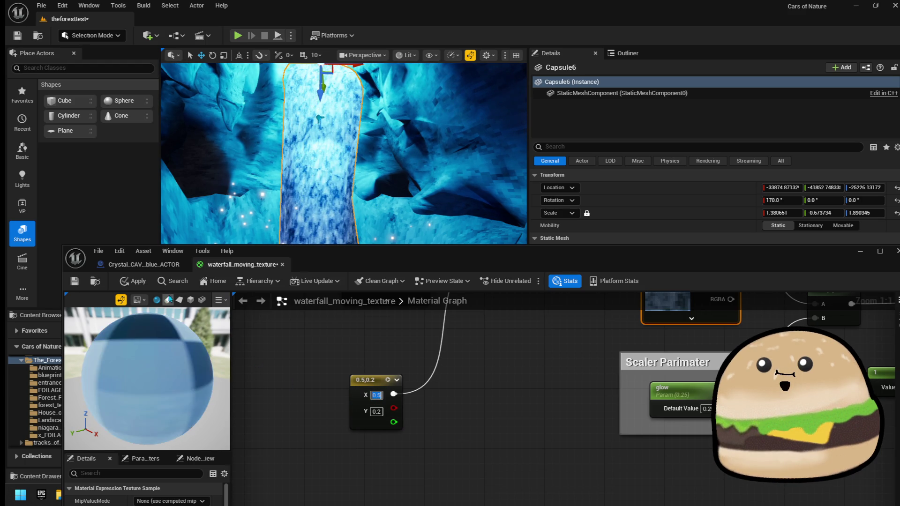
click(137, 286)
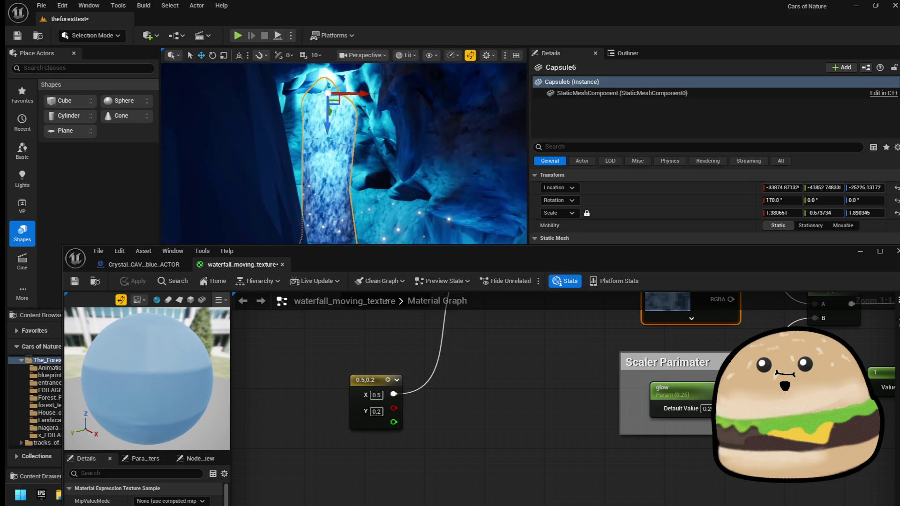
- Zero the X speed, set the Y speed to 1.0, and apply each change
click(377, 396)
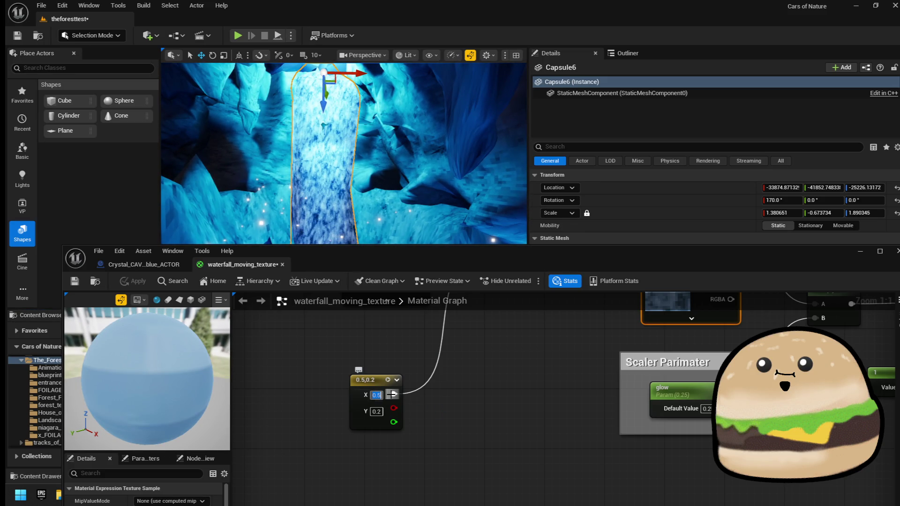
text(0)
key(Return)
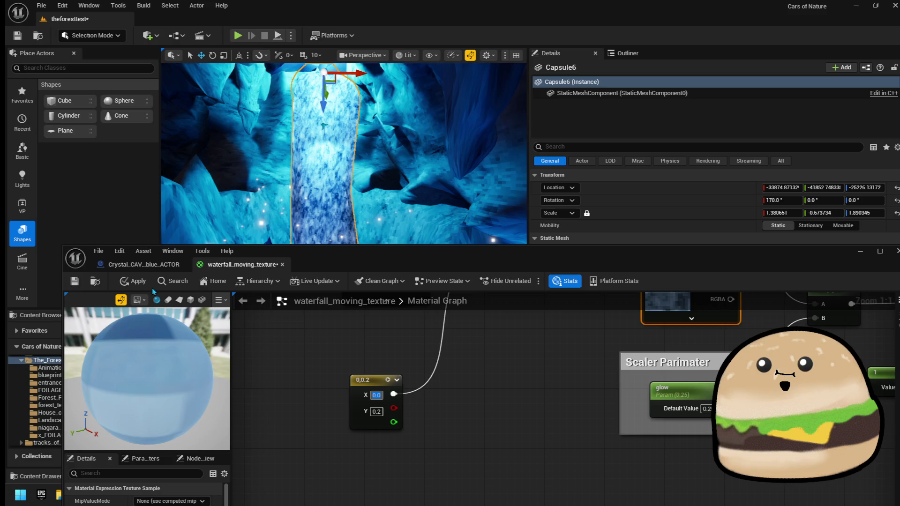
click(138, 282)
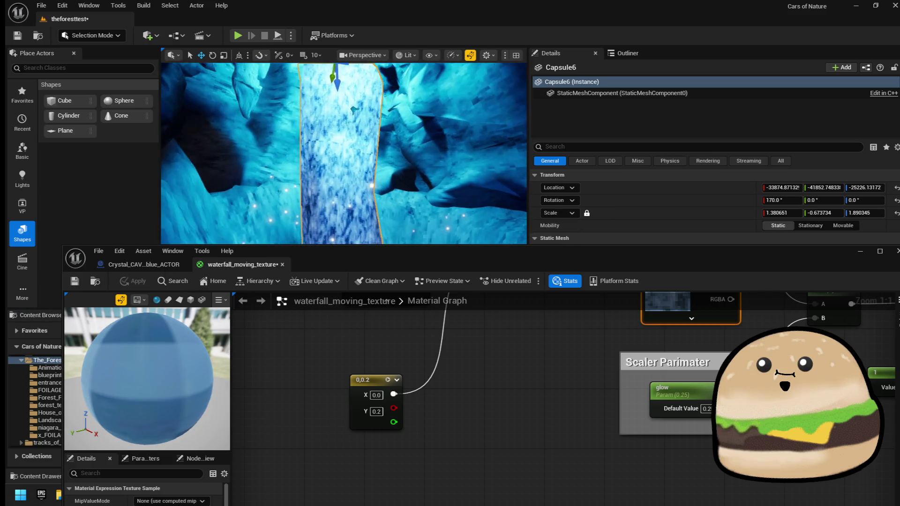
text(1)
key(Return)
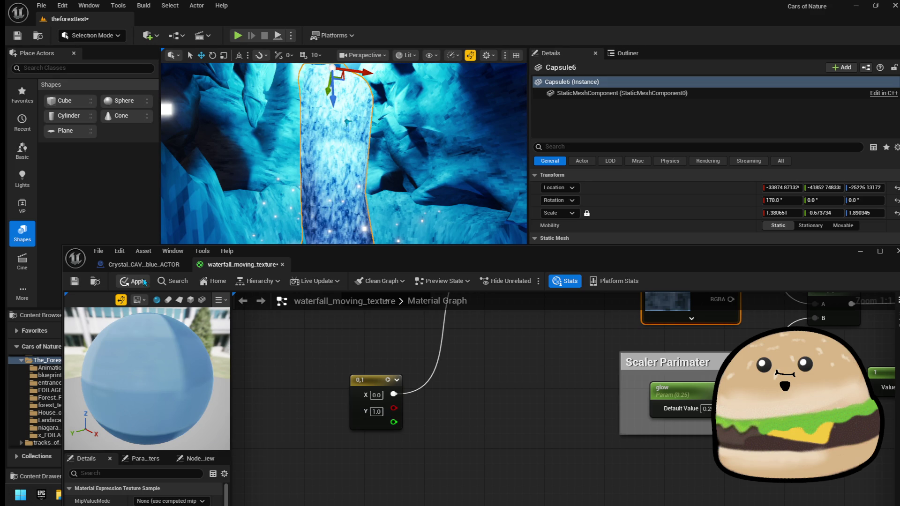
click(144, 282)
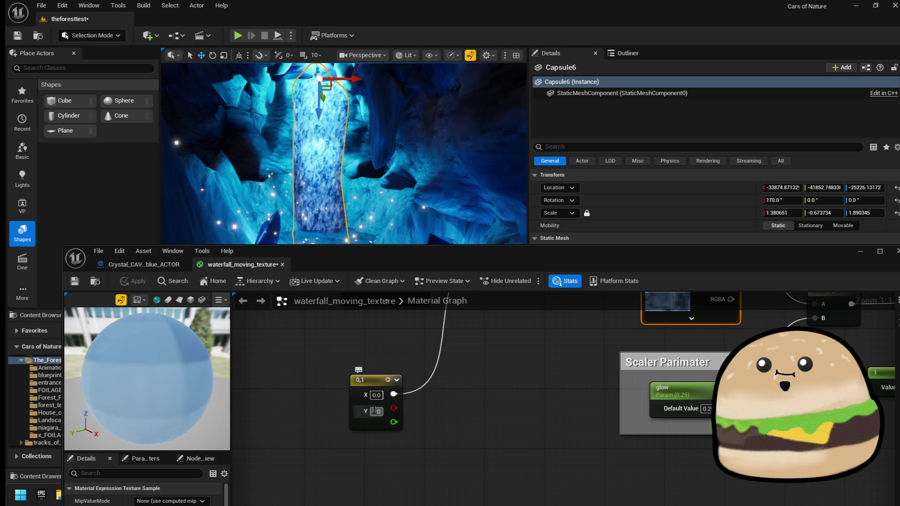
- Lower the Y speed through 0.7 to 0.5 and maximize the level viewport
text(0.7)
key(Return)
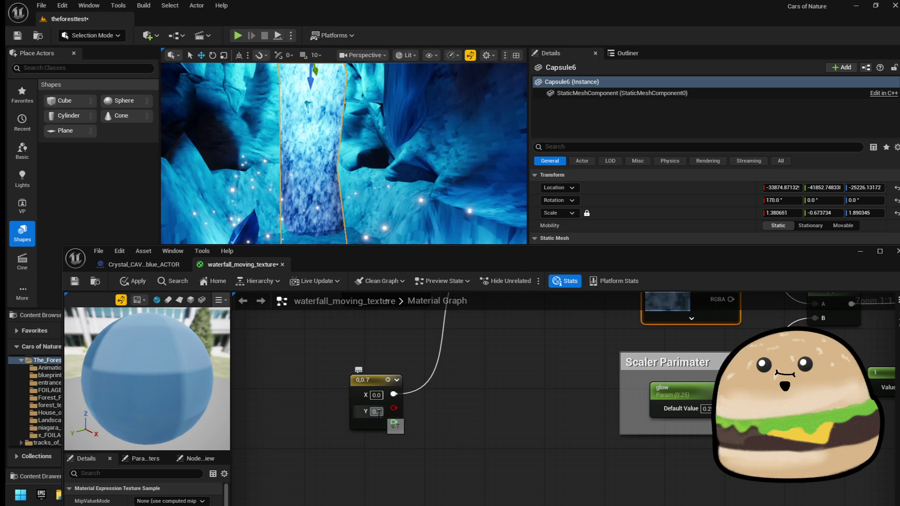
text(0.5)
key(Return)
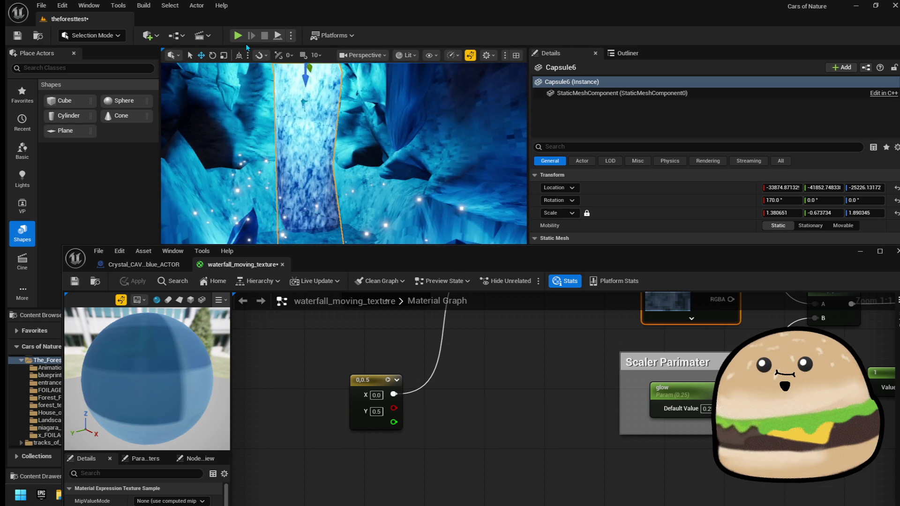
key(F11)
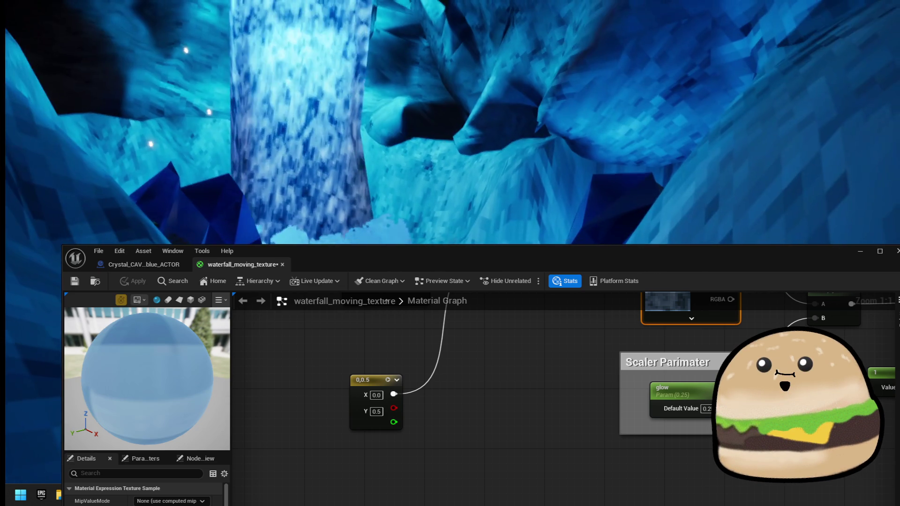
key(g)
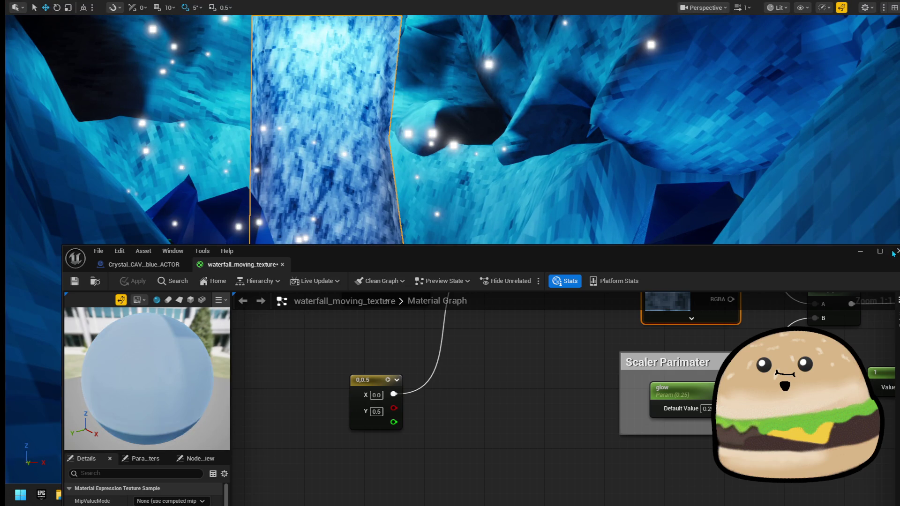
click(894, 253)
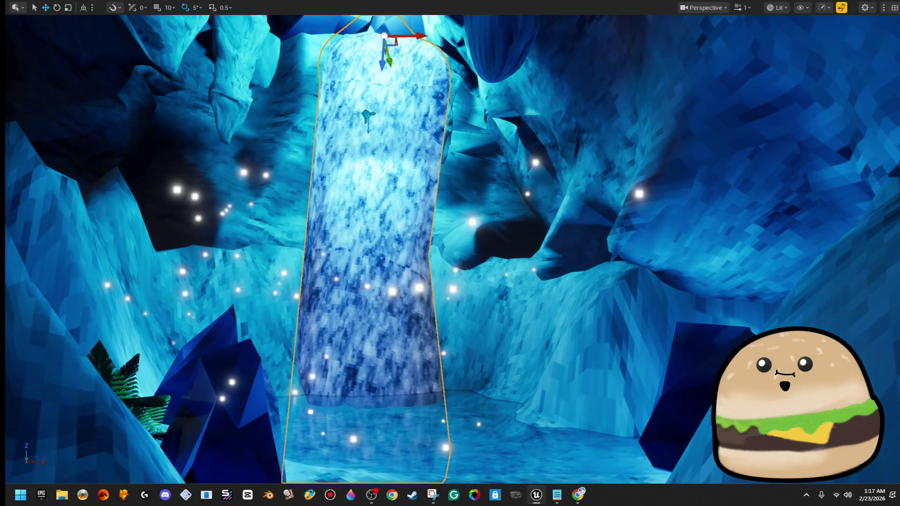
key(F11)
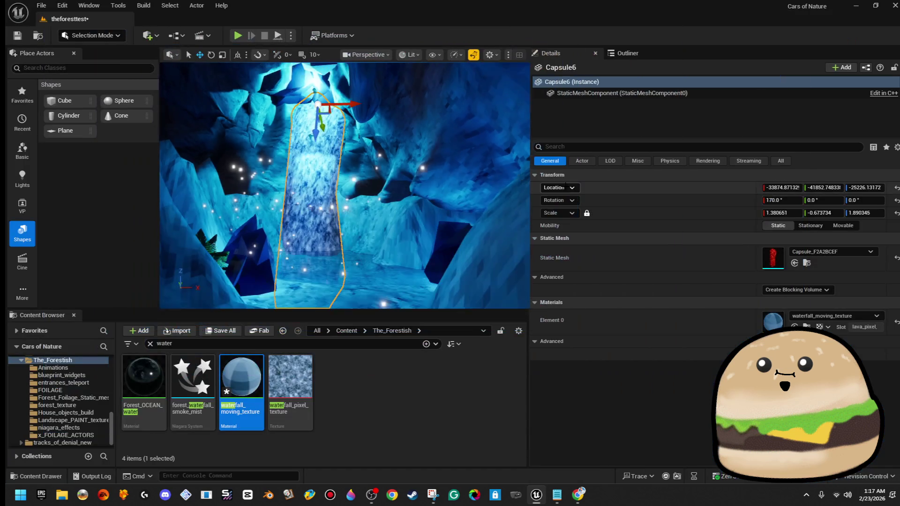
double_click(241, 366)
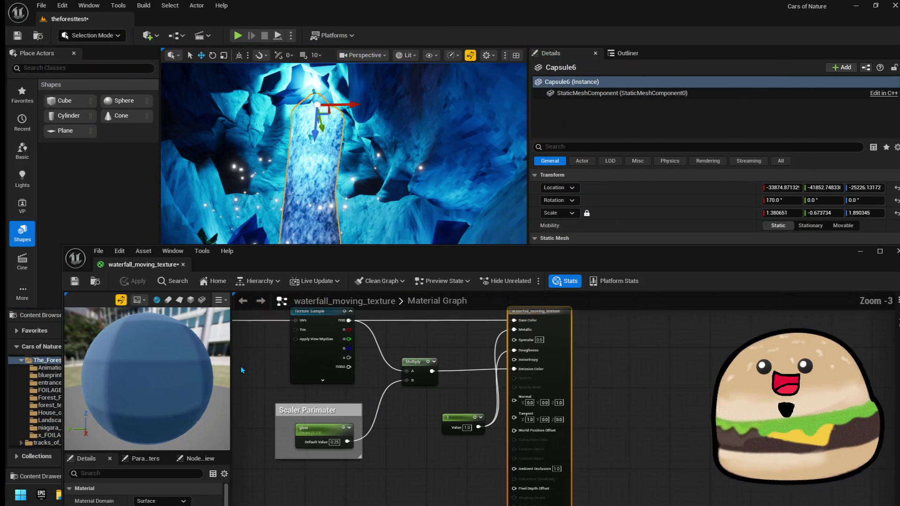
- Set the TexCoord UTiling and VTiling to 0.05 and apply the waterfall material
scroll(443, 371, up, 1)
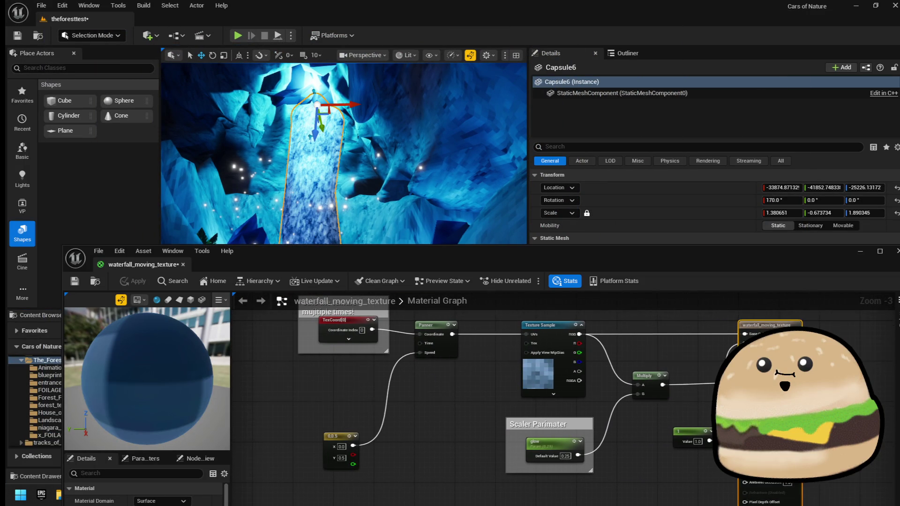
scroll(425, 374, up, 2)
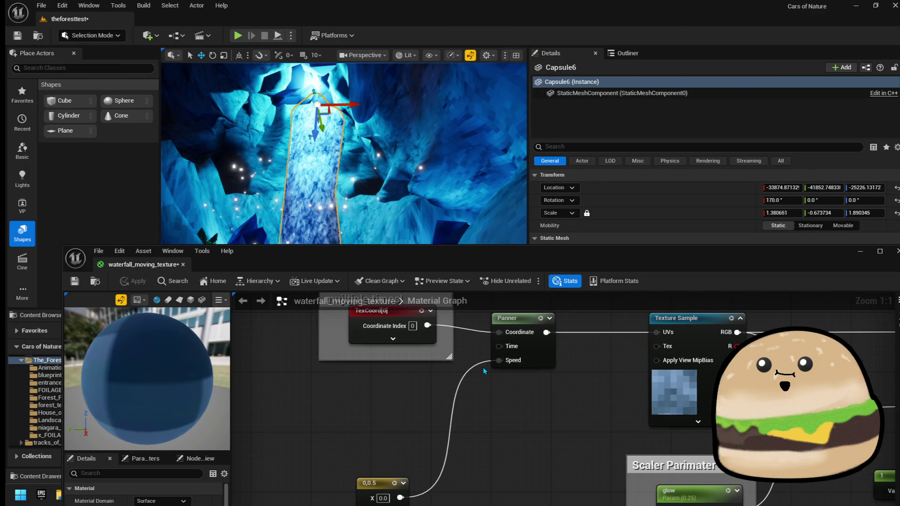
click(386, 340)
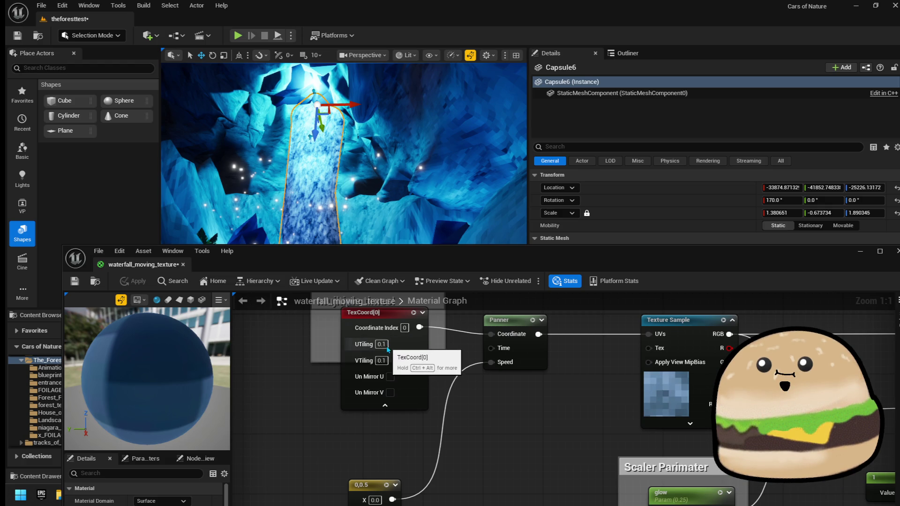
text(0.05)
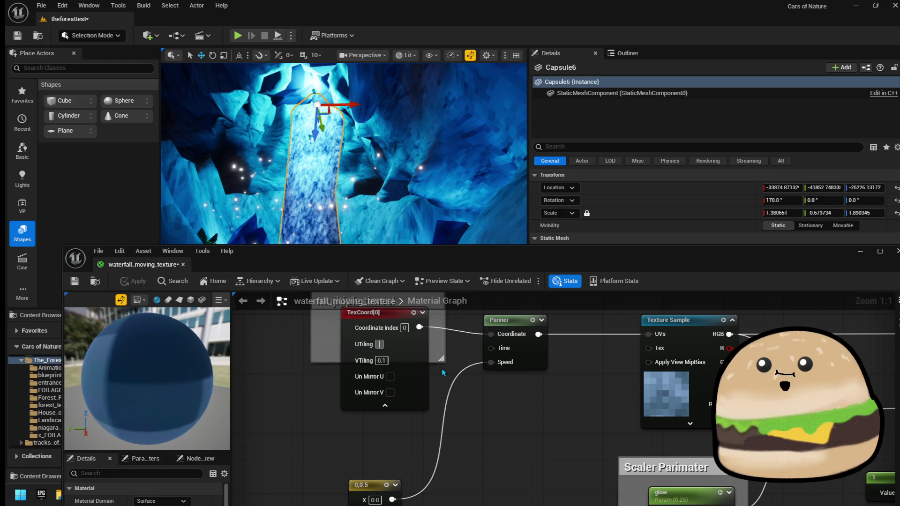
key(Tab)
text(.05)
key(Return)
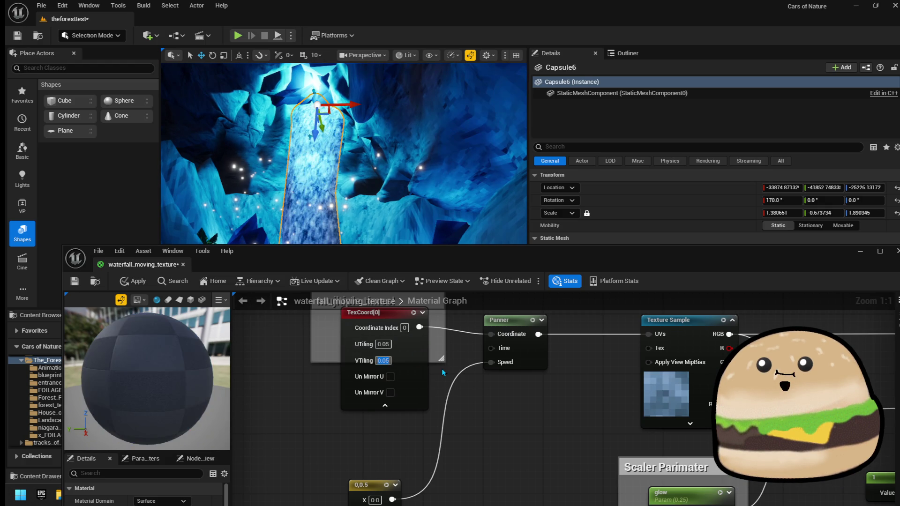
click(148, 283)
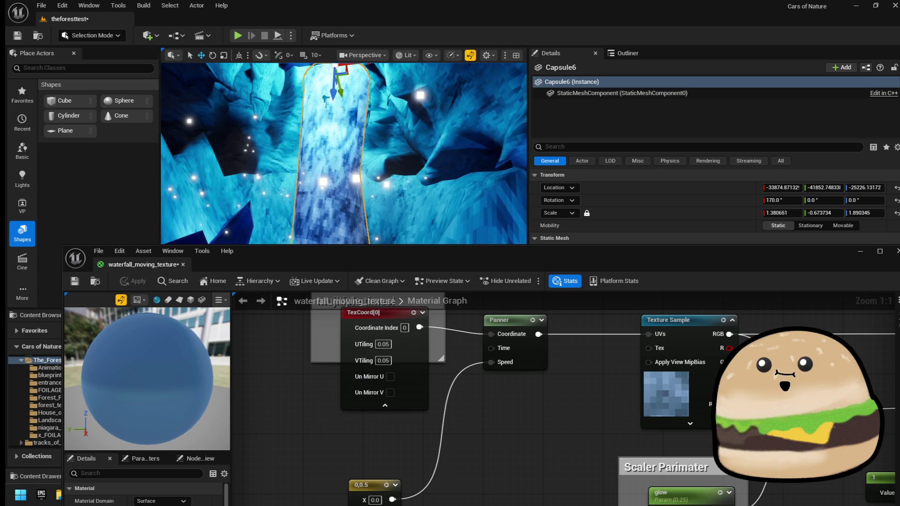
- Save the theforesttest level
click(17, 35)
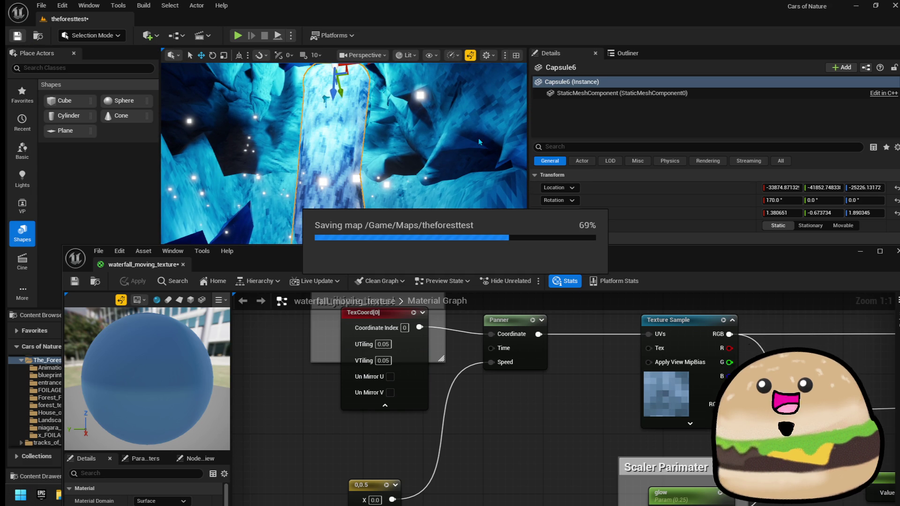
click(859, 8)
click(535, 495)
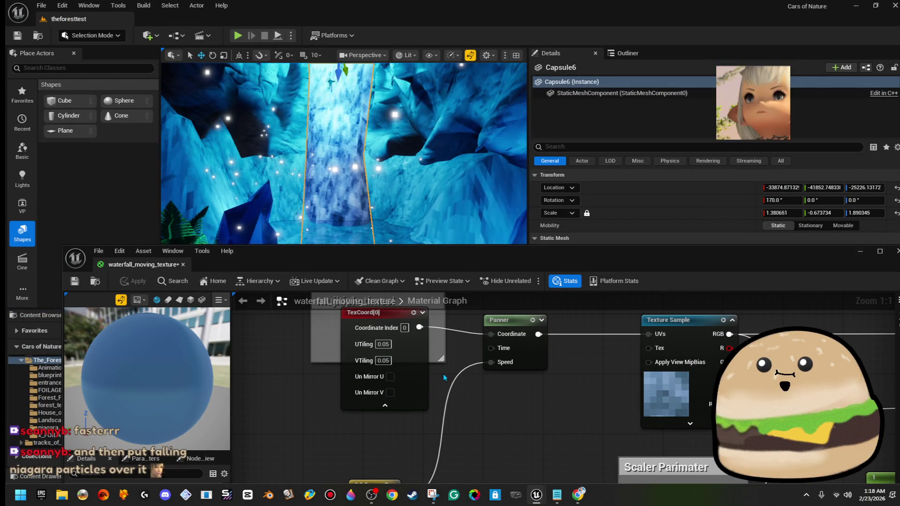
- Set the speed constant's Y value to 0.75 and apply the material
drag(429, 393, 425, 276)
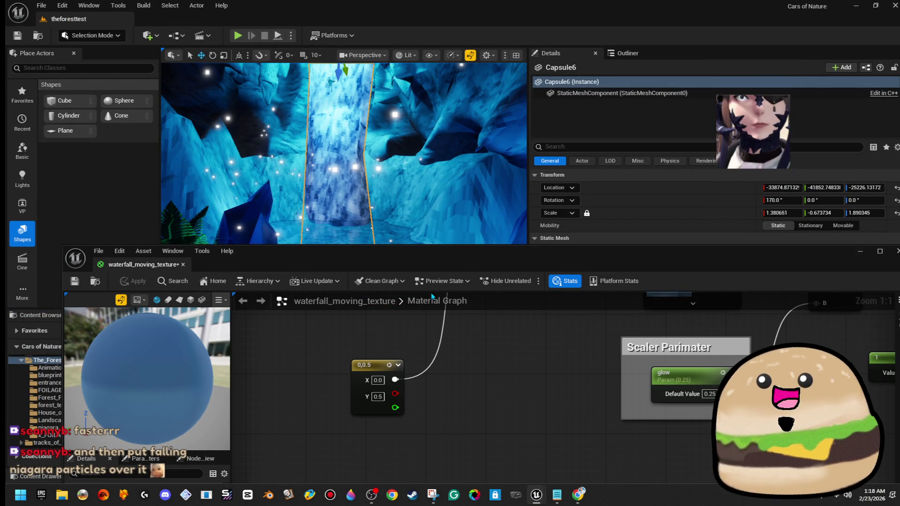
text(.75)
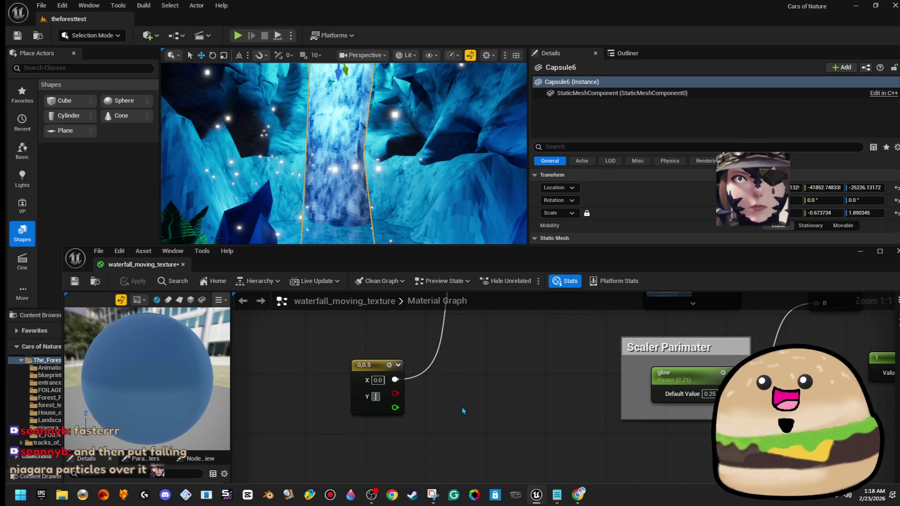
key(Return)
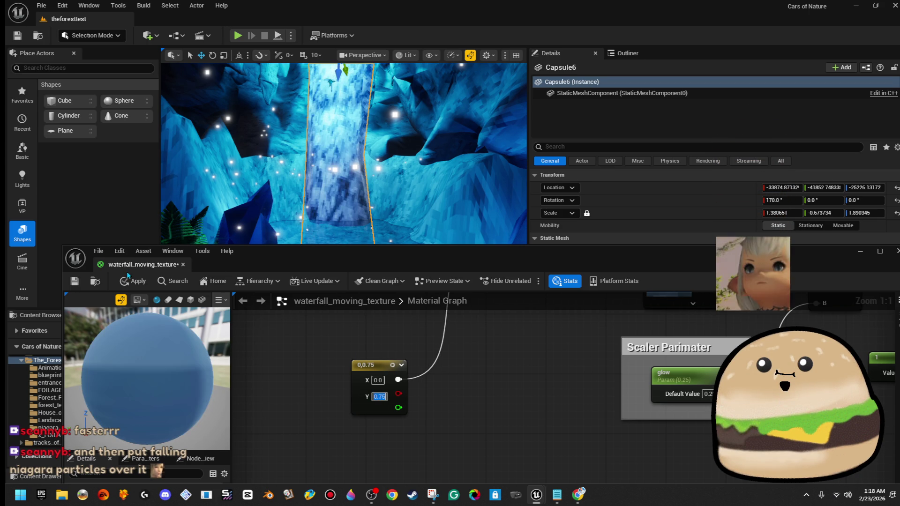
click(134, 282)
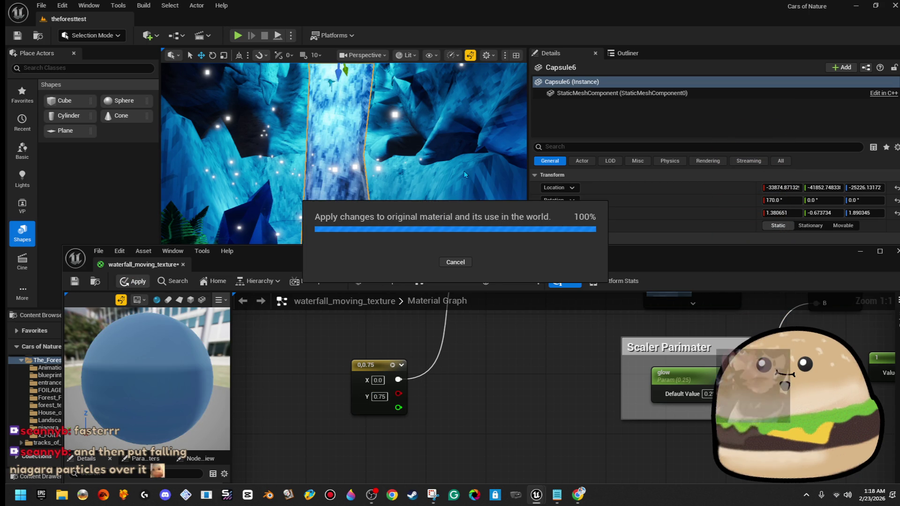
- Playtest the level full-screen to watch the waterfall, then stop and restore the editor layout
mouse_move(465, 164)
mouse_down()
mouse_move(436, 169)
mouse_move(433, 141)
mouse_move(325, 90)
mouse_up()
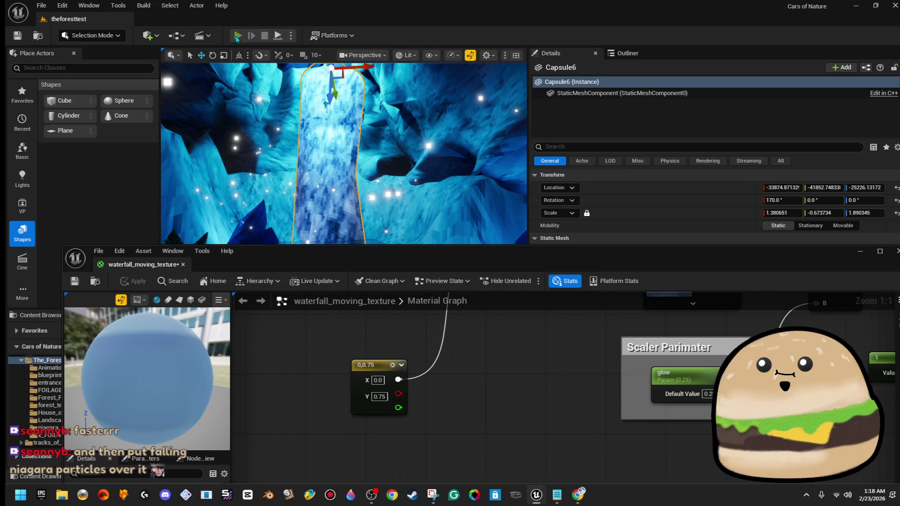
key(alt+p)
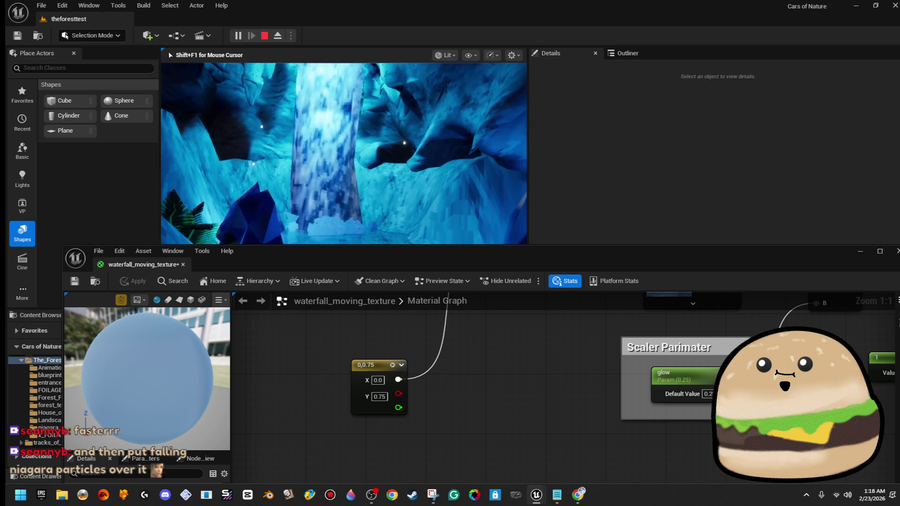
key(F11)
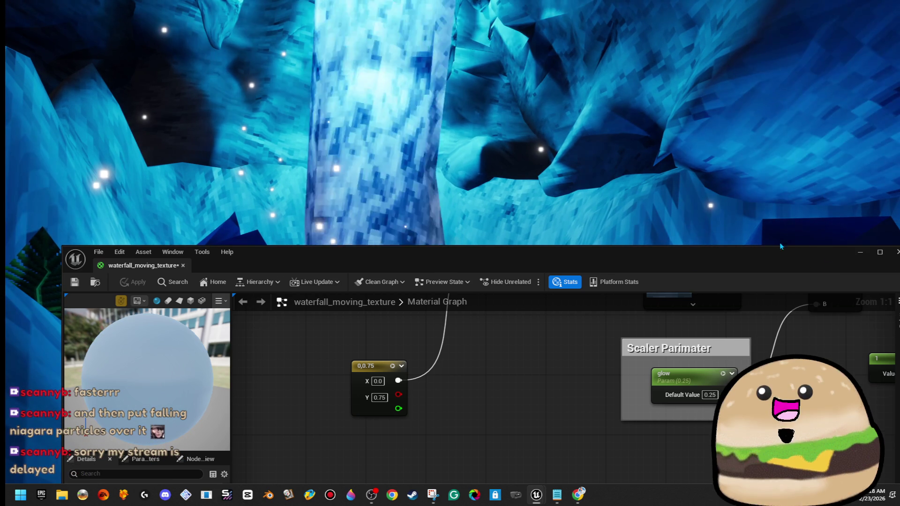
click(781, 242)
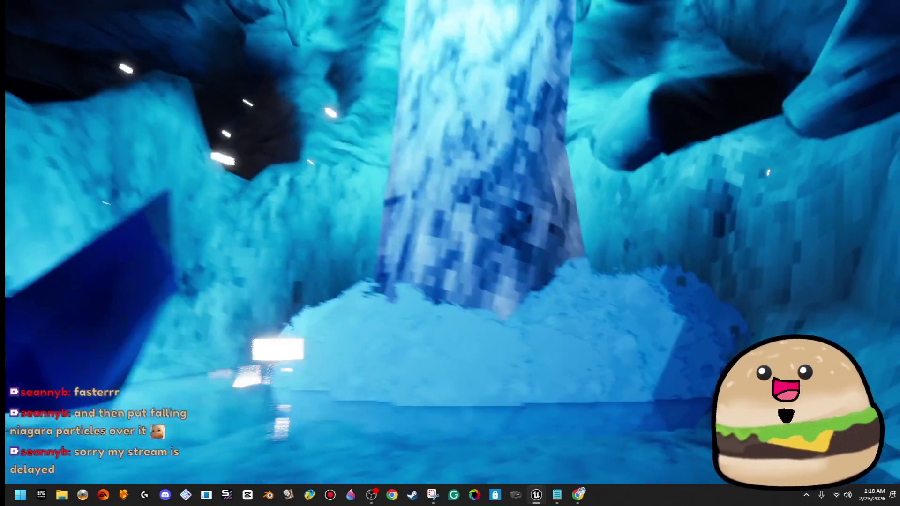
key(Escape)
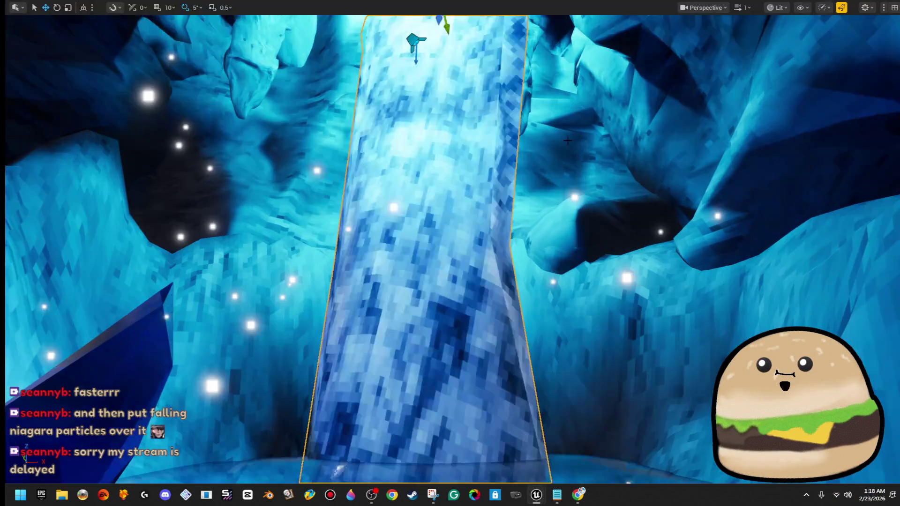
key(F11)
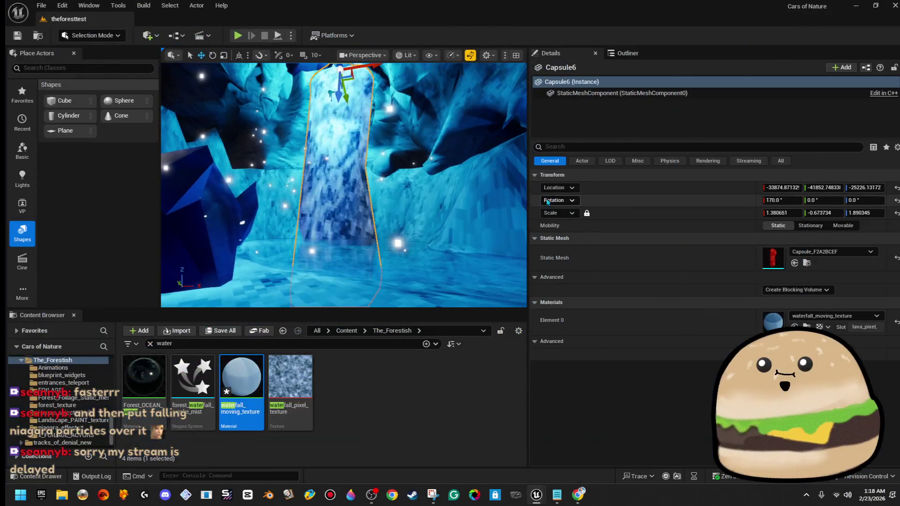
- Switch the waterfall_moving_texture material's Blend Mode to Translucent and move its editor aside
double_click(248, 371)
drag(523, 269, 420, 271)
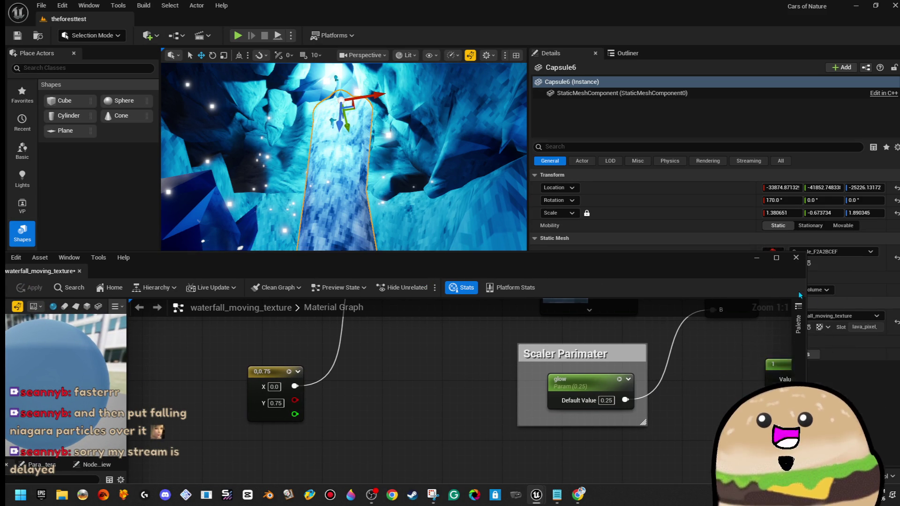
scroll(658, 338, down, 5)
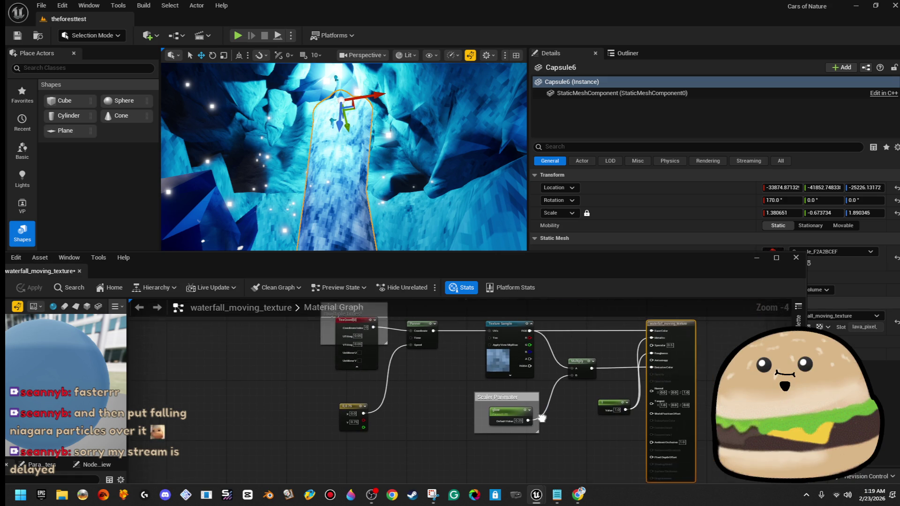
scroll(575, 412, up, 4)
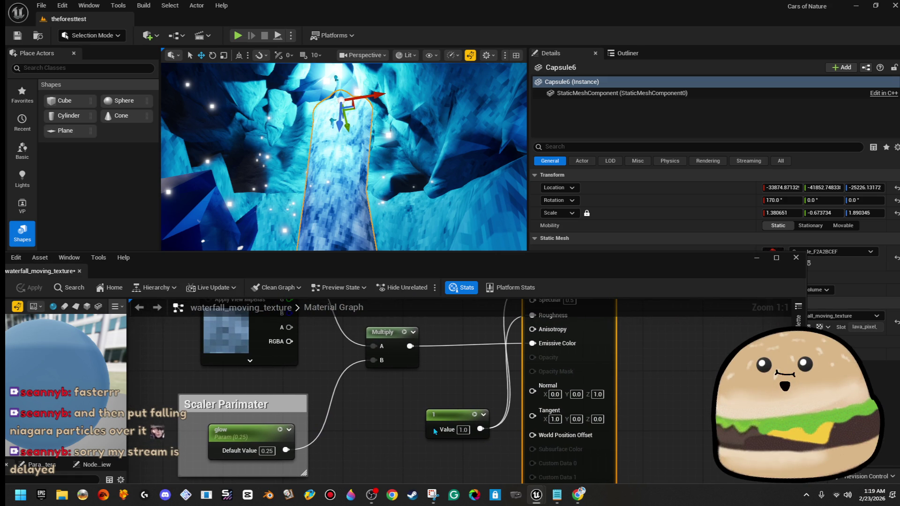
drag(461, 395, 429, 418)
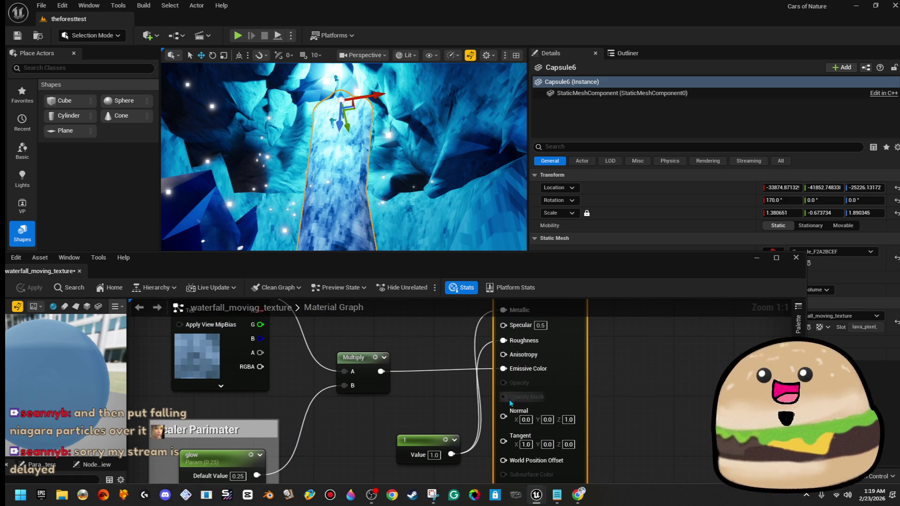
drag(446, 405, 742, 280)
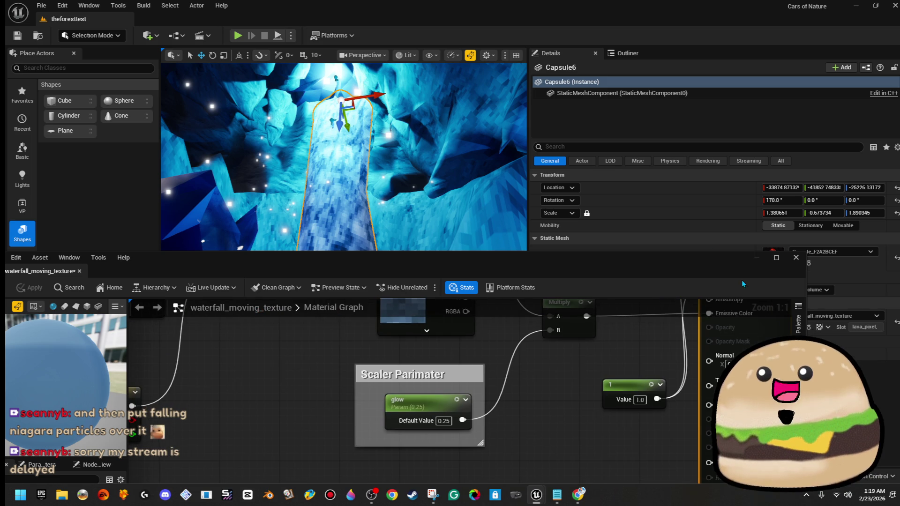
mouse_move(622, 272)
mouse_down()
mouse_move(791, 197)
mouse_move(736, 174)
mouse_move(745, 164)
mouse_up()
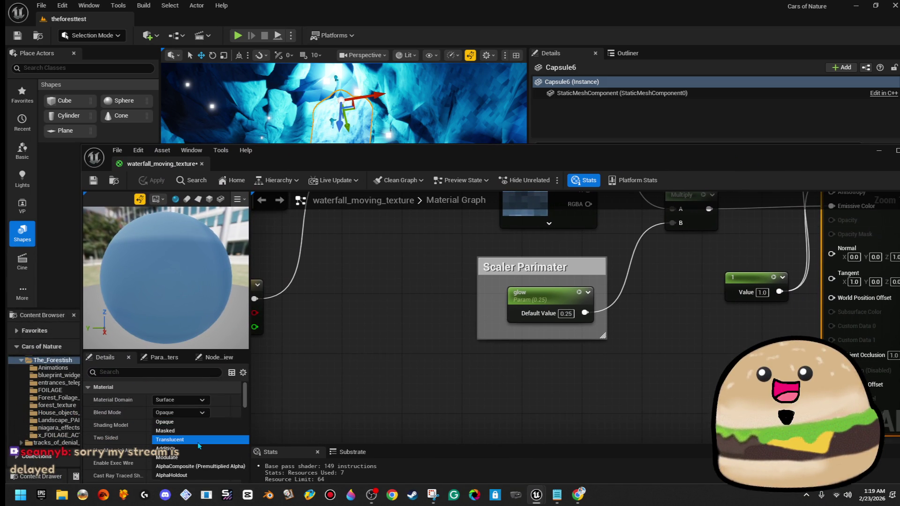
click(198, 440)
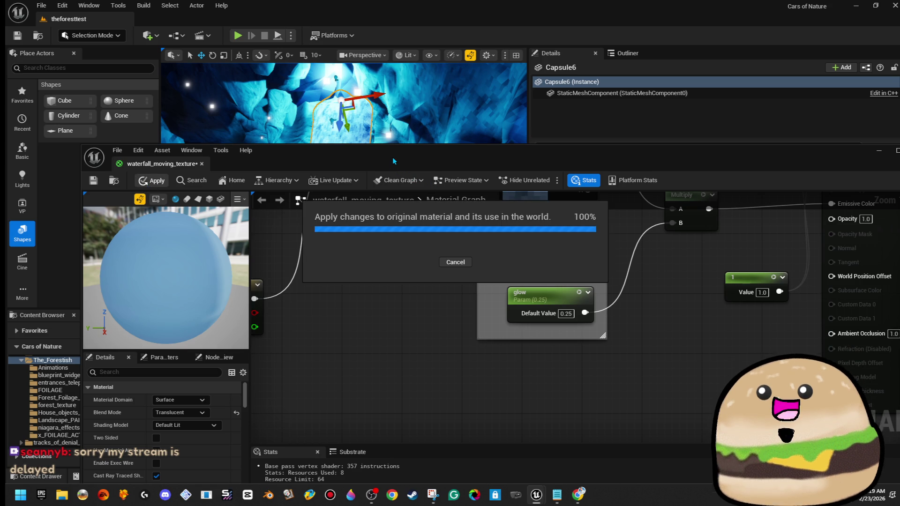
mouse_move(392, 161)
mouse_down()
mouse_move(421, 174)
mouse_move(899, 127)
mouse_up()
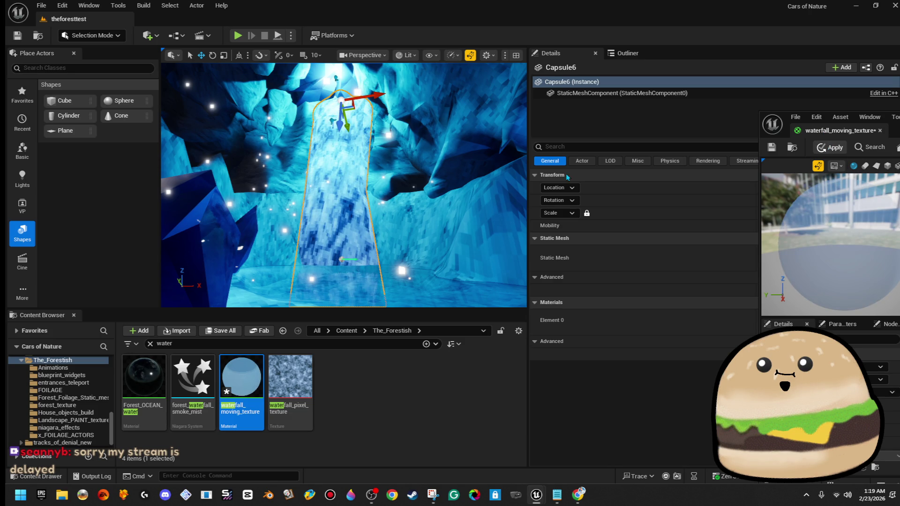
mouse_move(371, 180)
mouse_down()
mouse_move(356, 173)
mouse_move(370, 166)
mouse_move(375, 140)
mouse_up()
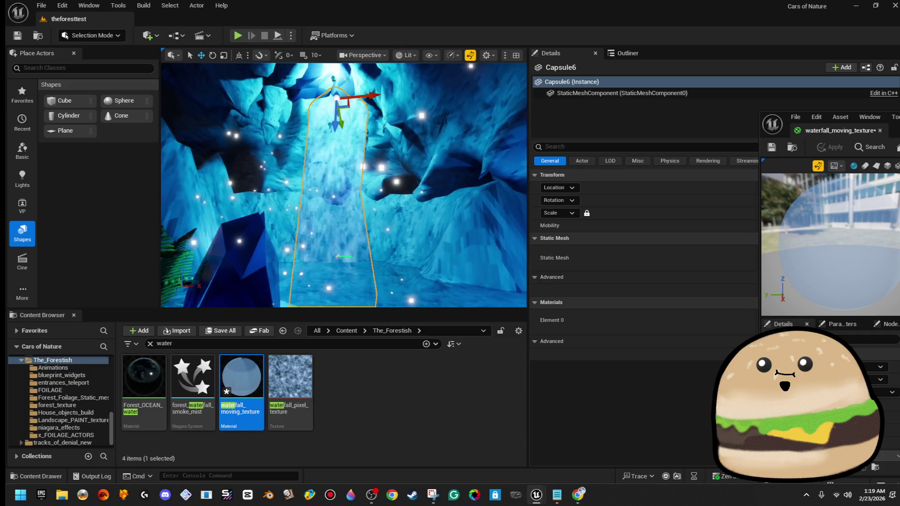
key(w)
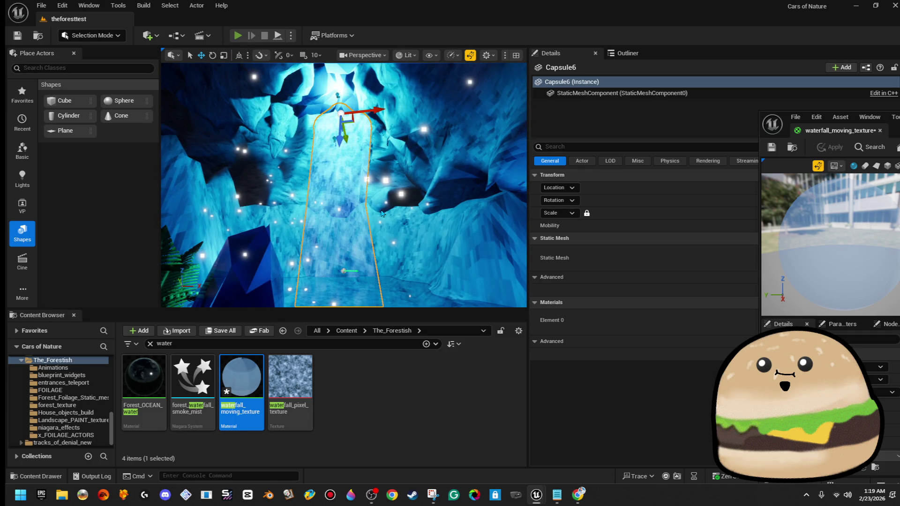
key(alt+p)
key(F11)
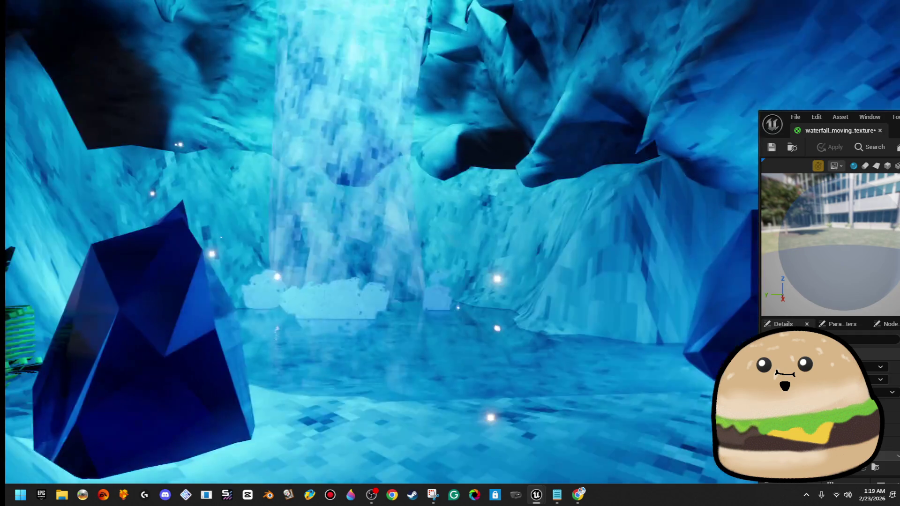
key(w)
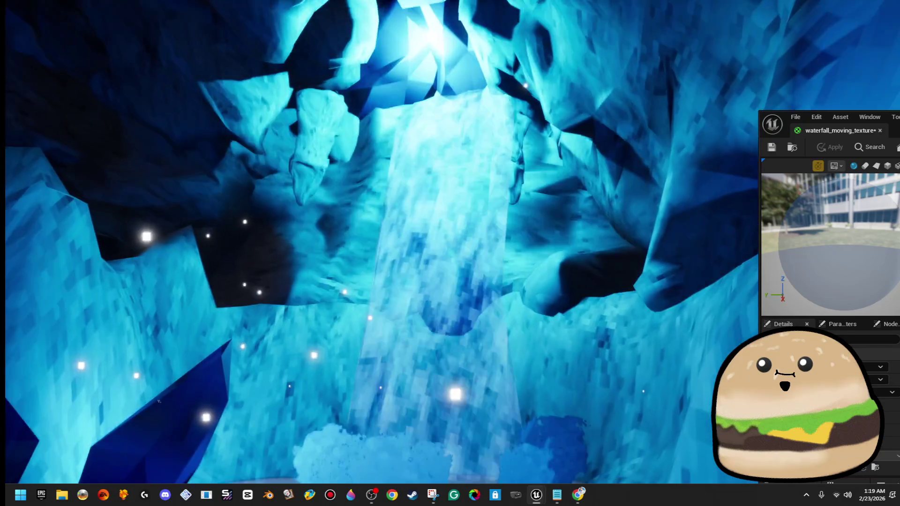
key(w)
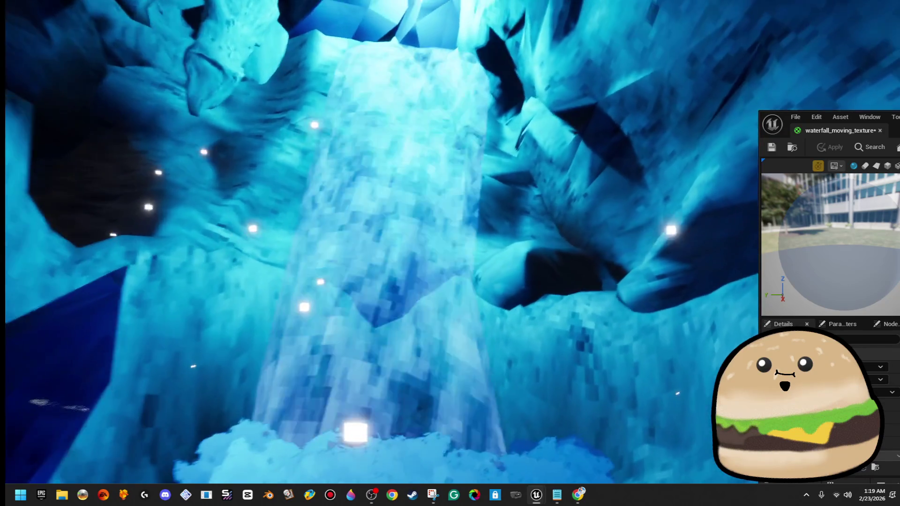
key(w)
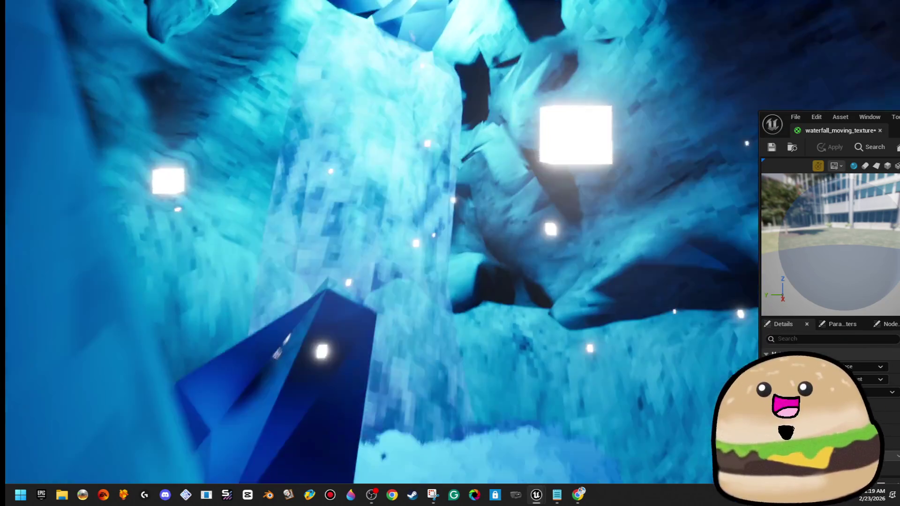
key(Escape)
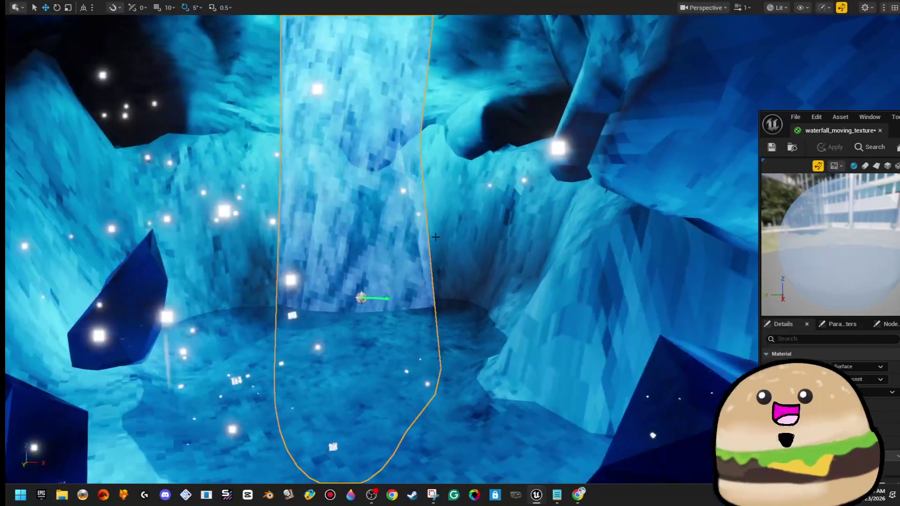
key(F11)
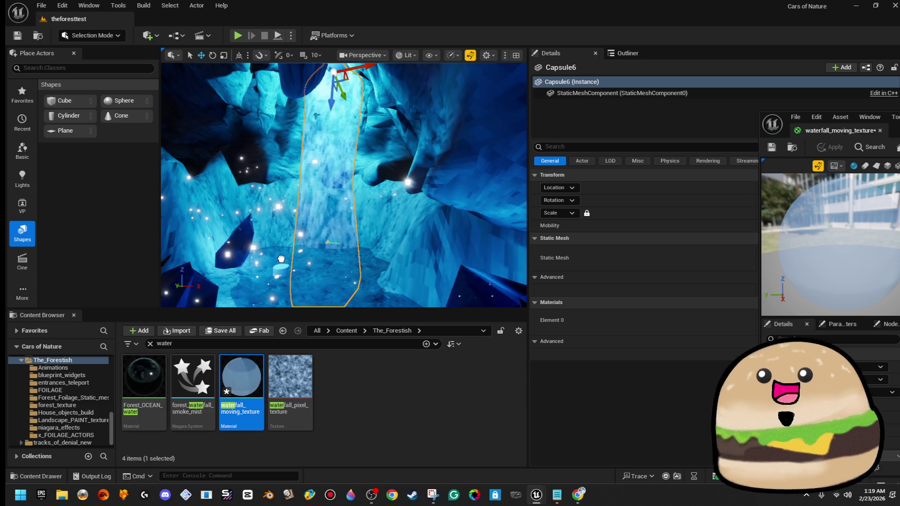
- Place a cylinder on the cave floor and assign it the waterfall_moving_texture material
drag(68, 115, 285, 287)
key(r)
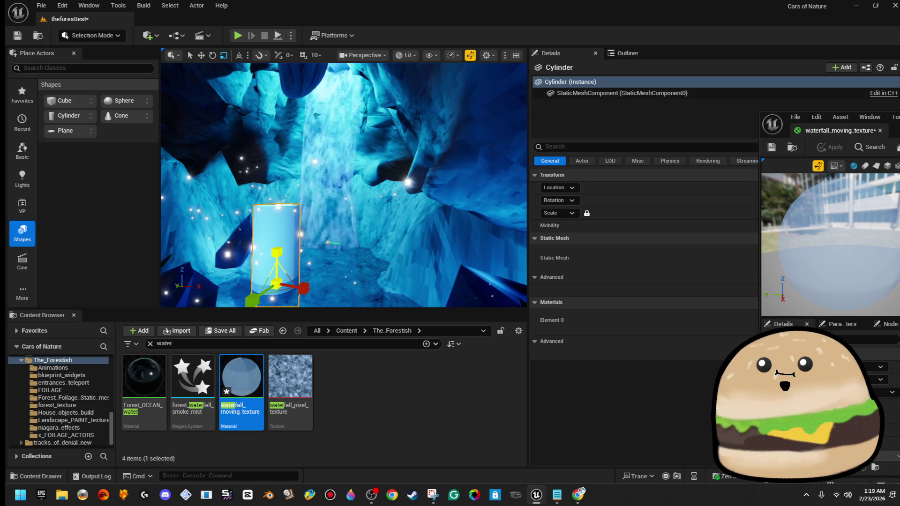
key(f)
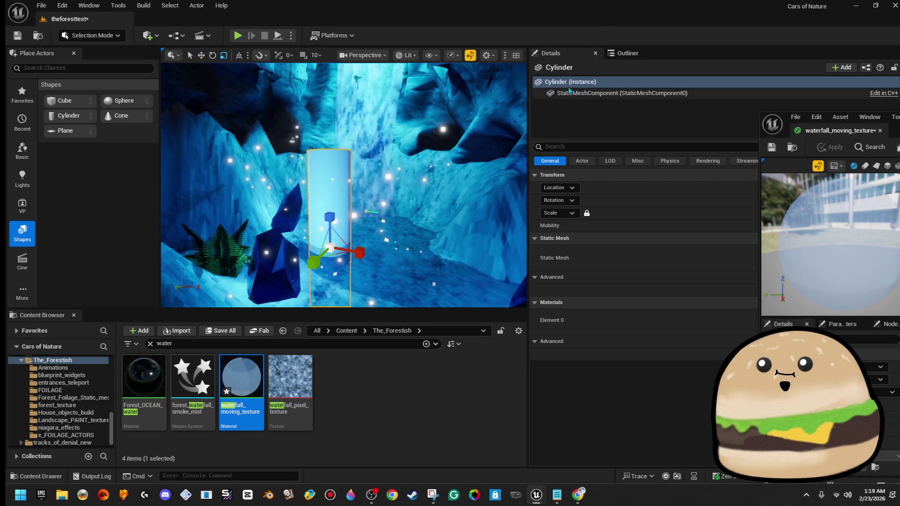
click(624, 54)
click(551, 53)
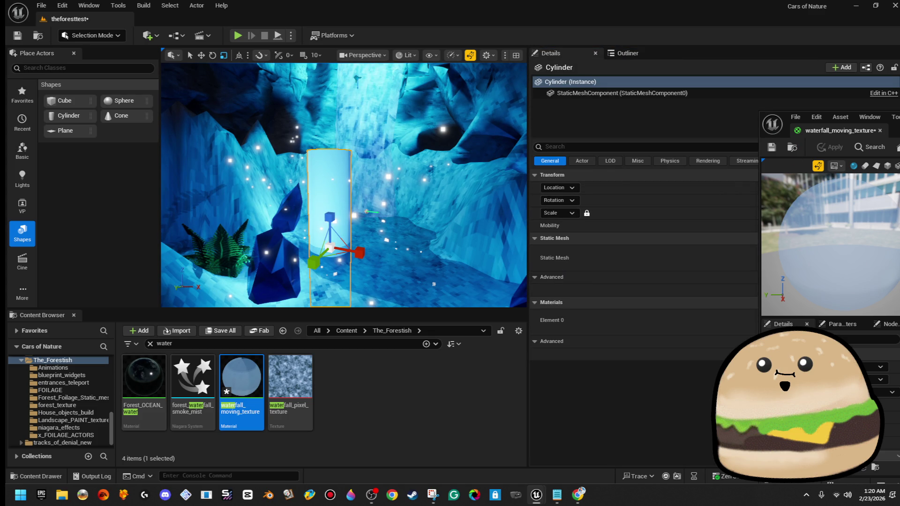
click(857, 212)
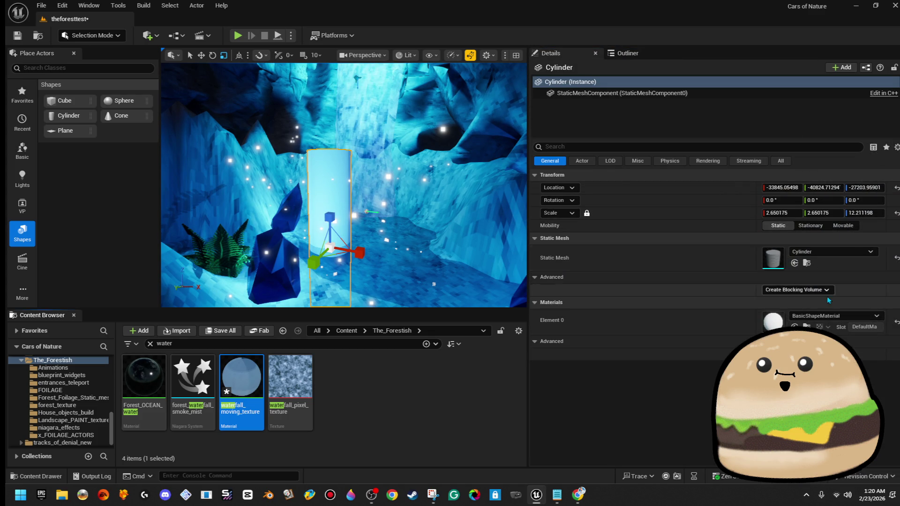
click(831, 316)
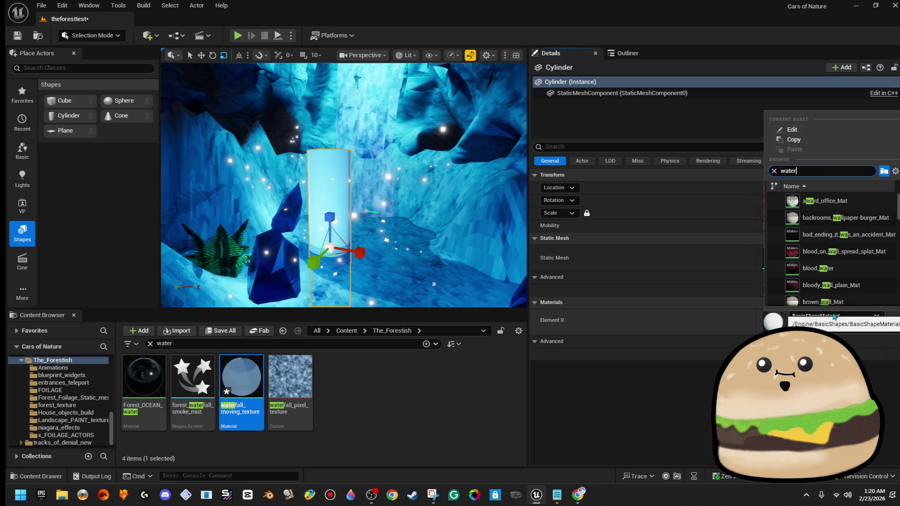
click(833, 201)
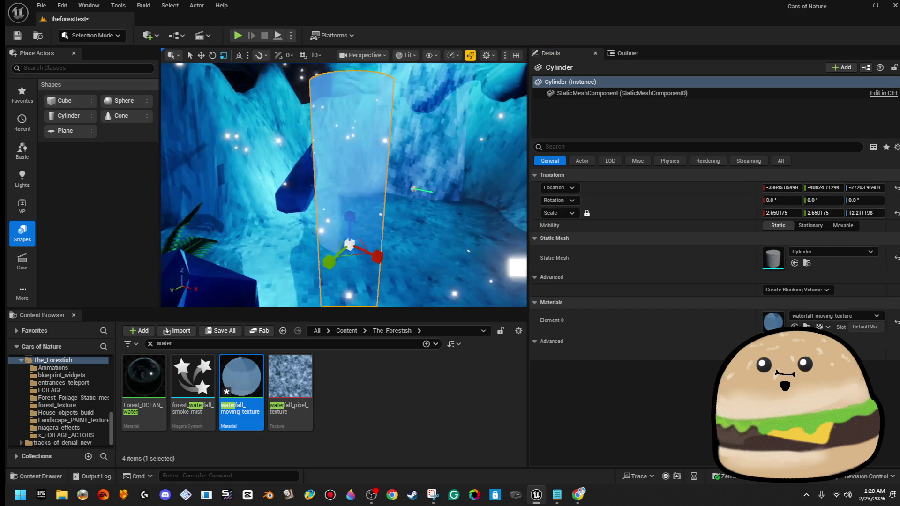
- Stretch the cylinder into a long, narrow water shape, then delete it
mouse_move(349, 209)
mouse_down()
mouse_move(349, 199)
mouse_move(342, 246)
mouse_up()
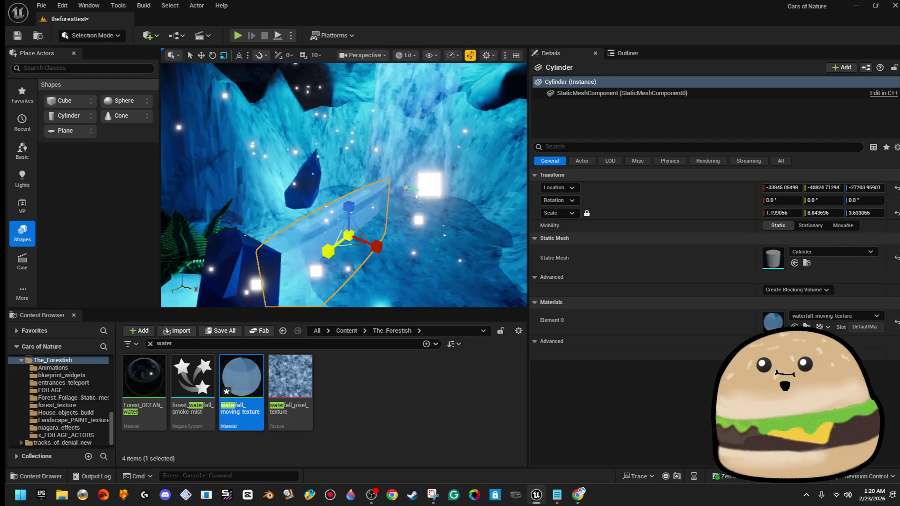
drag(329, 250, 331, 248)
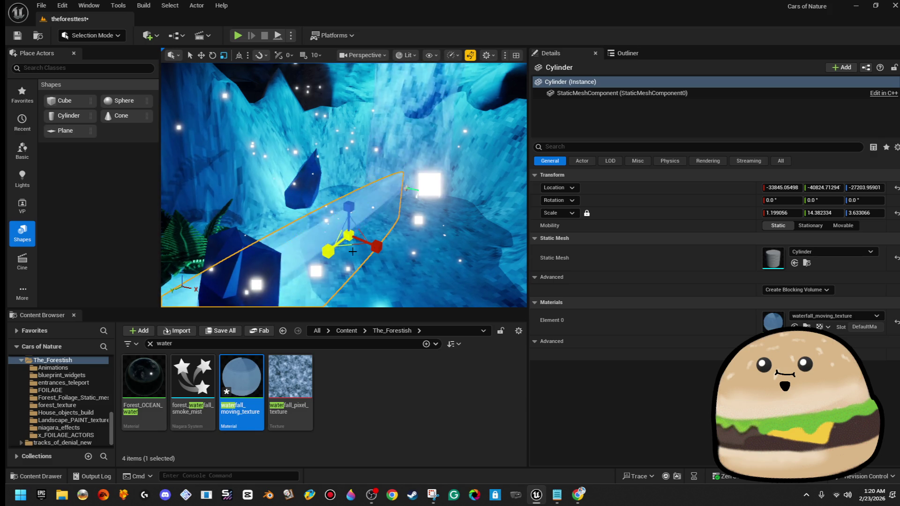
drag(398, 243, 375, 241)
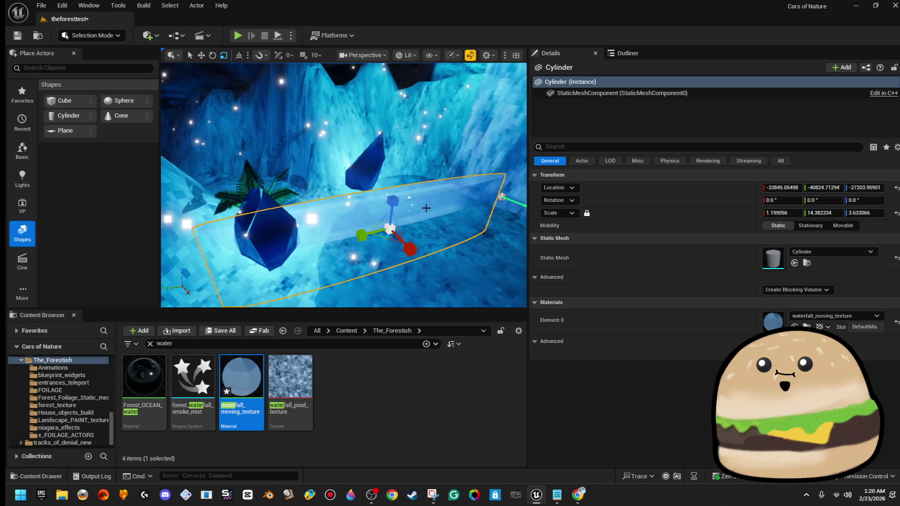
key(Delete)
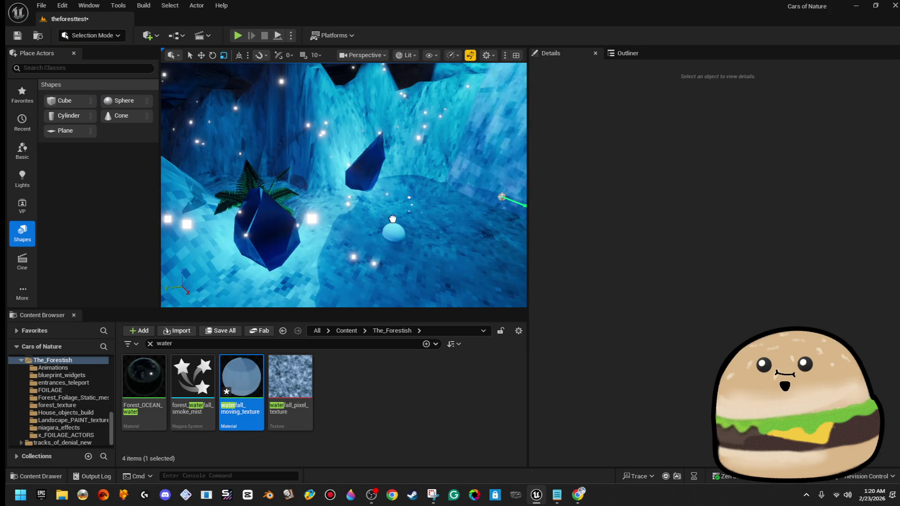
- Place a sphere in the pool with waterfall_moving_texture and scale it up to 8.428895
drag(392, 219, 394, 220)
click(825, 317)
text(water)
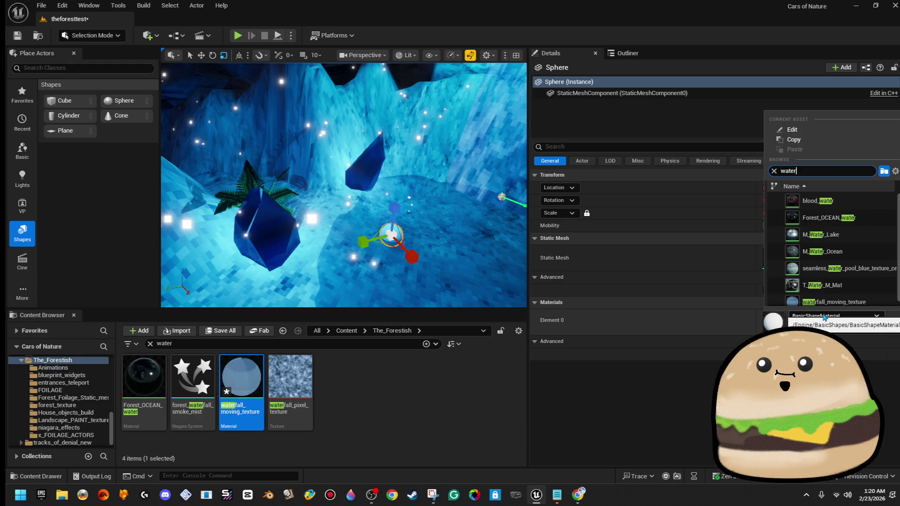
text(fa)
click(828, 201)
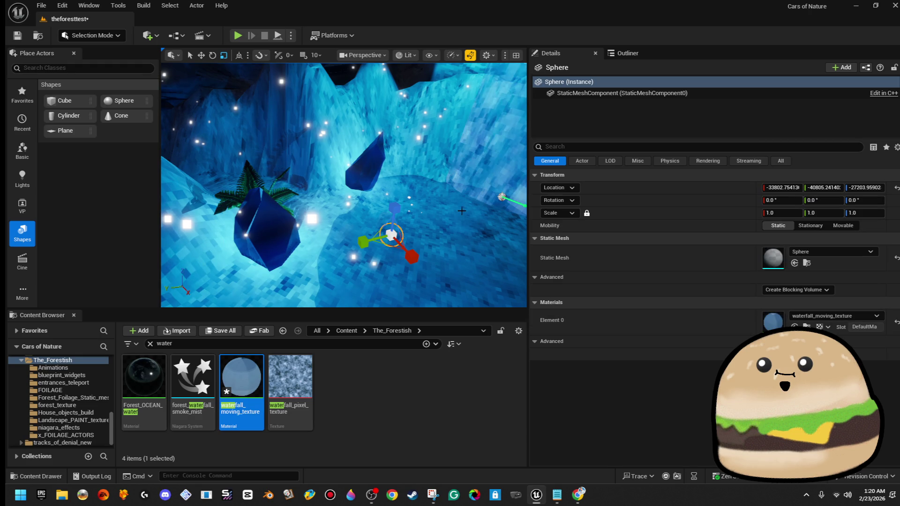
drag(403, 243, 424, 225)
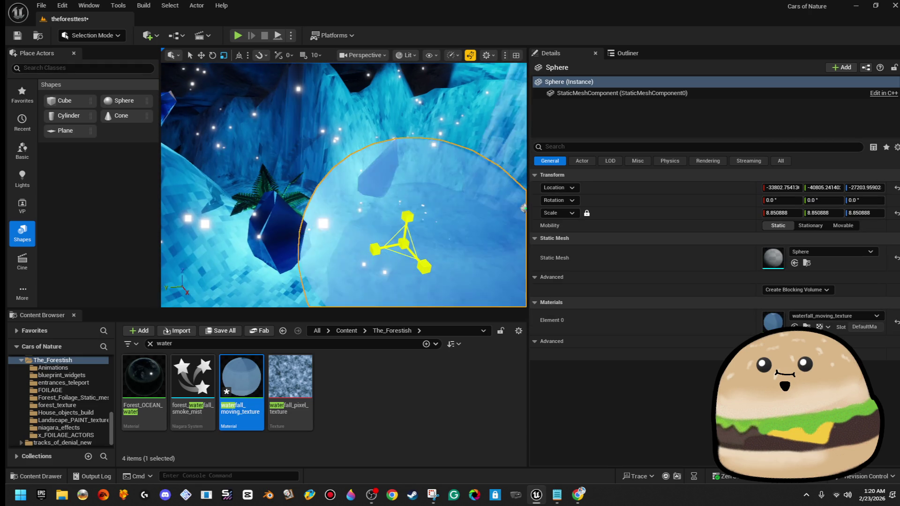
key(f)
scroll(474, 273, down, 2)
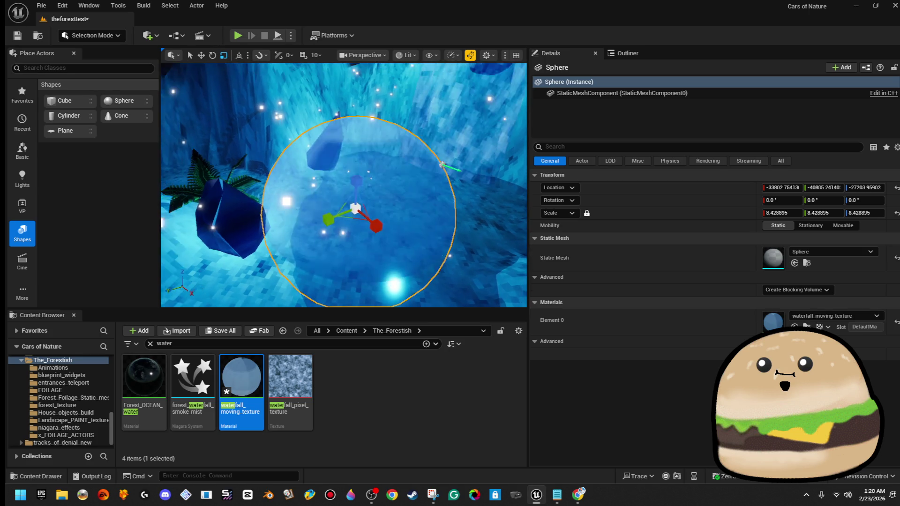
drag(402, 217, 402, 217)
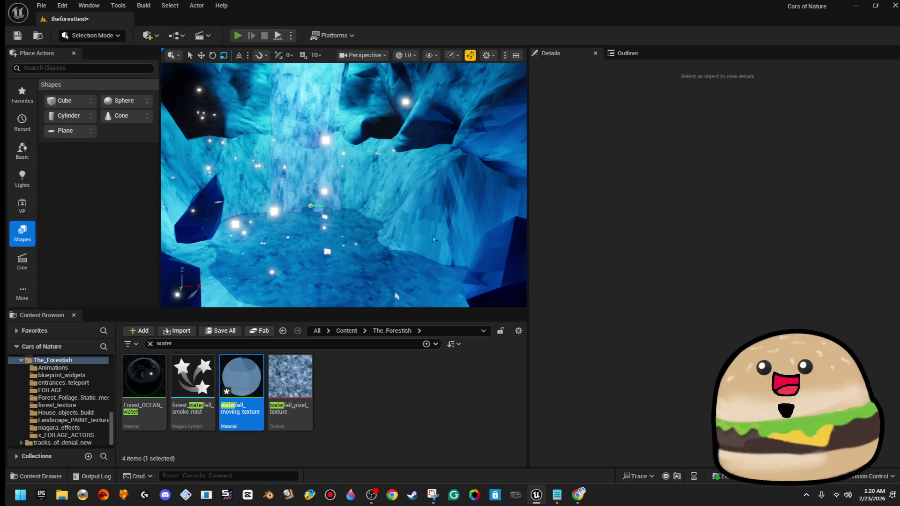
- Preview the cave in full-screen view, then return and select the dig_rock_25 rock
key(F11)
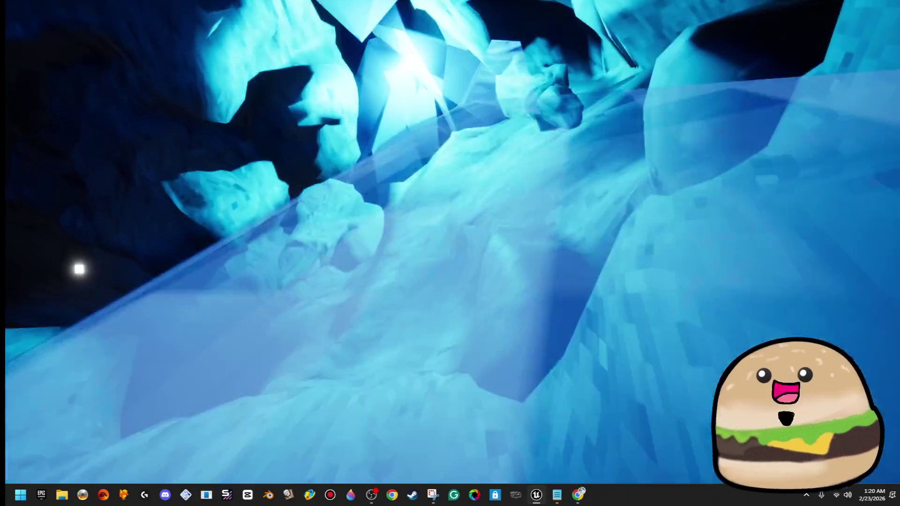
key(F11)
key(Escape)
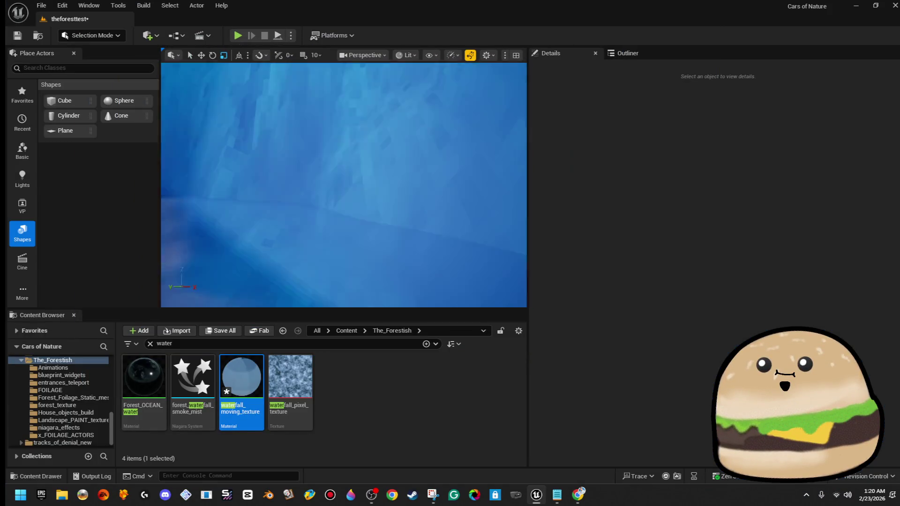
click(336, 165)
drag(336, 166, 374, 186)
click(335, 158)
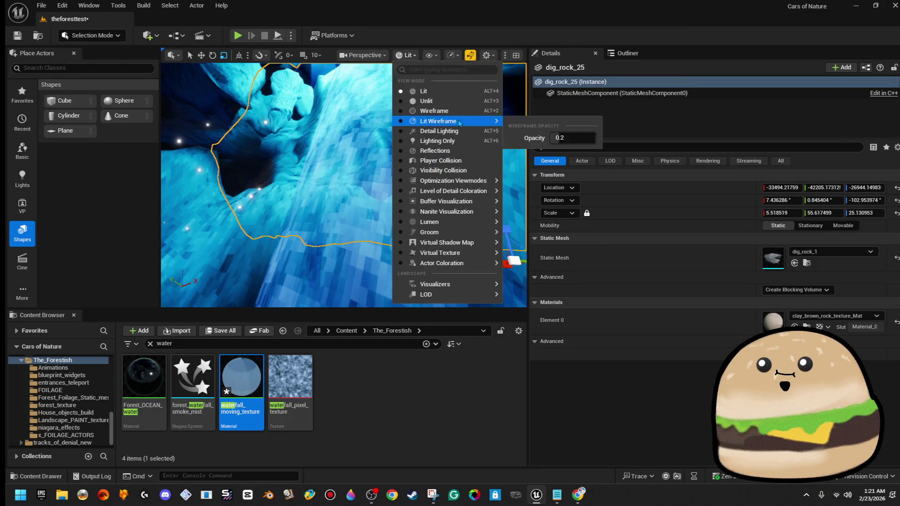
- Show the cave in wireframe and click through objects until Capsule6 is selected and framed
click(434, 111)
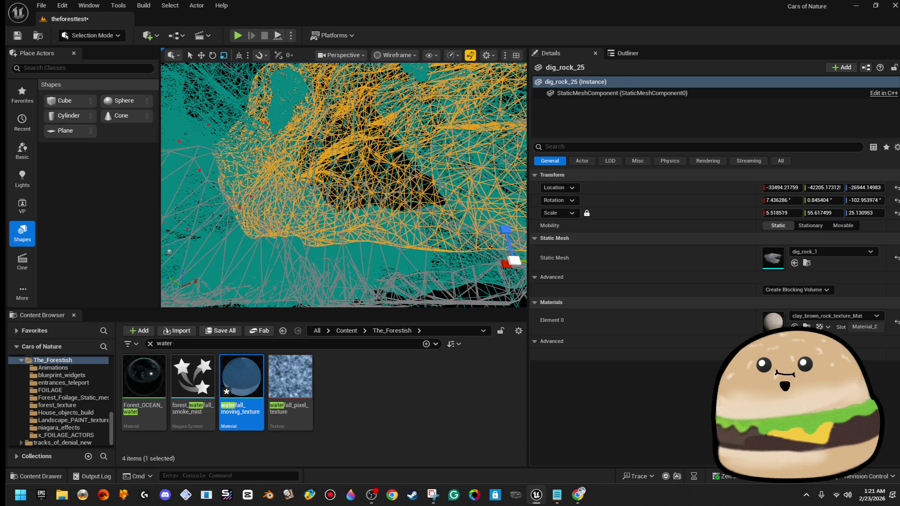
click(335, 159)
click(338, 108)
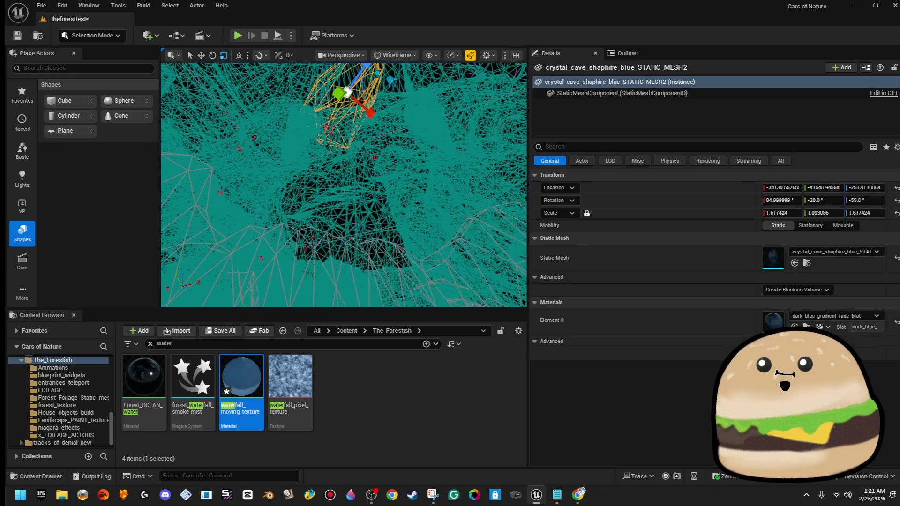
click(336, 159)
click(398, 122)
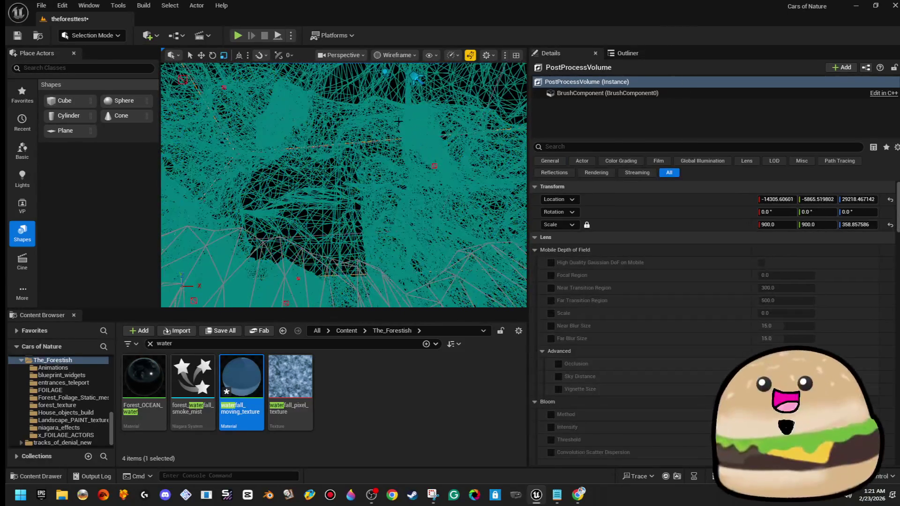
click(335, 160)
click(373, 124)
key(f)
mouse_move(342, 188)
mouse_down()
mouse_move(357, 192)
mouse_move(337, 201)
mouse_move(365, 202)
mouse_up()
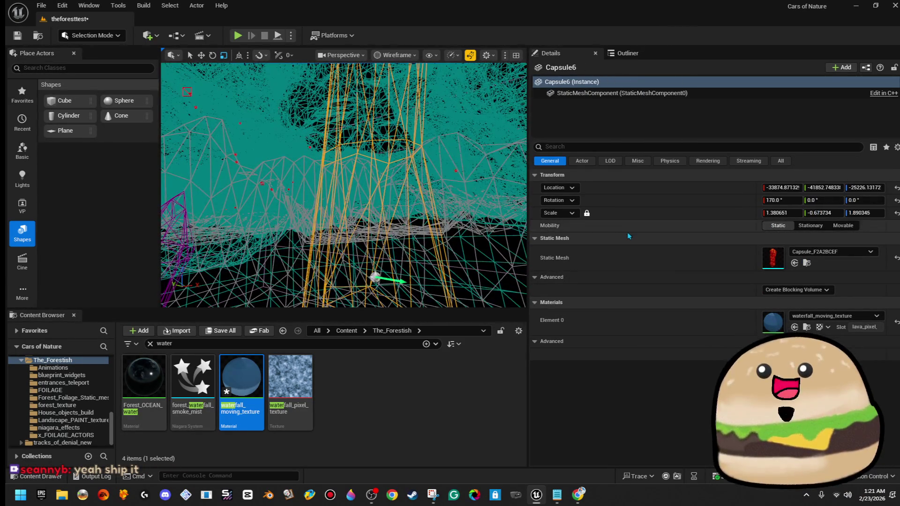
- Inspect Capsule6's waterfall material, then start a Play In Editor session
double_click(774, 323)
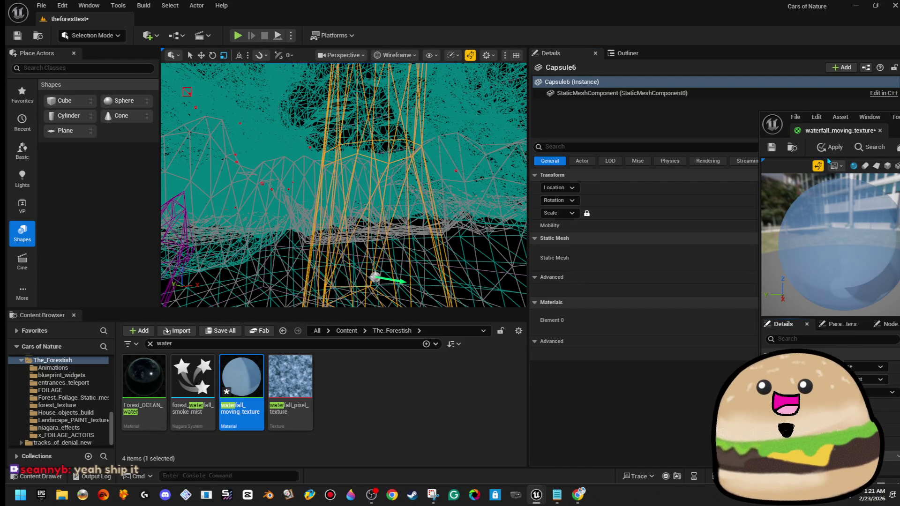
key(alt+Tab)
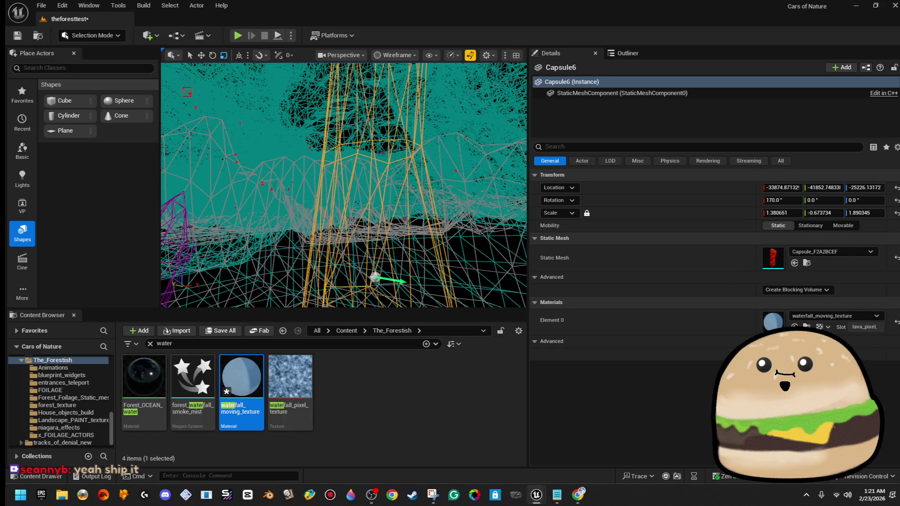
drag(342, 188, 328, 213)
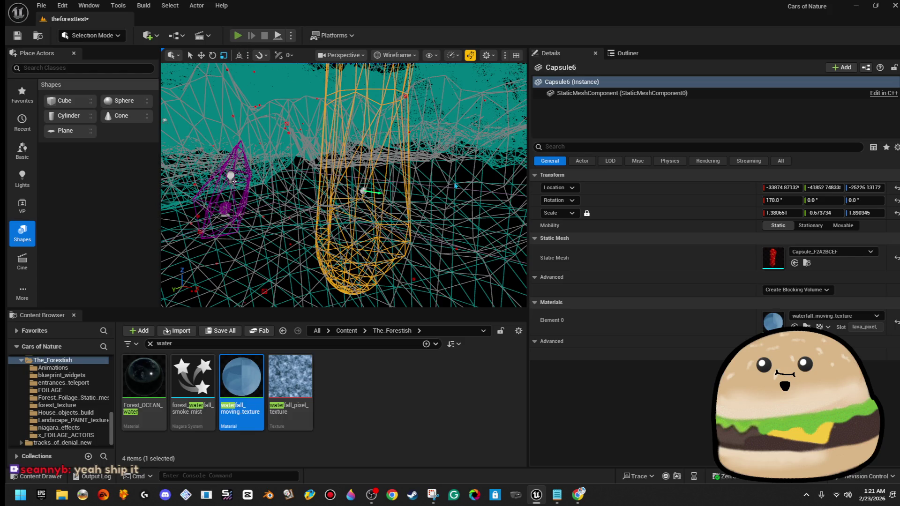
key(alt+p)
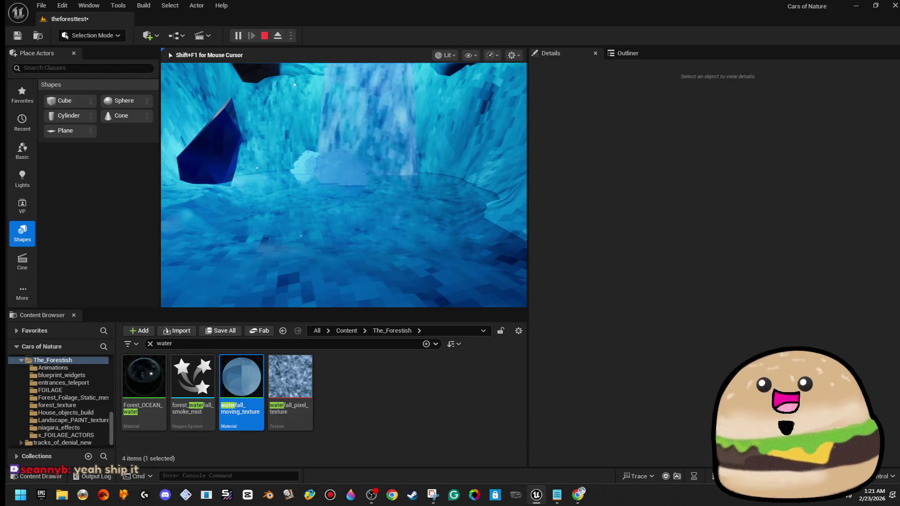
- Play full-screen and walk forward through the cave toward the waterfall
key(F11)
key(w)
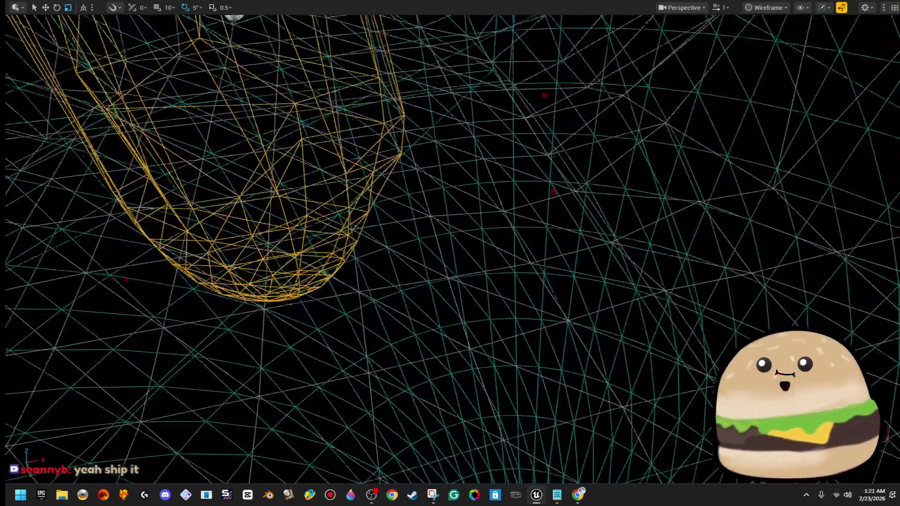
- Exit immersive mode, switch the viewport back to Lit, and select the forest_waterfall_smoke_mist effect
key(F11)
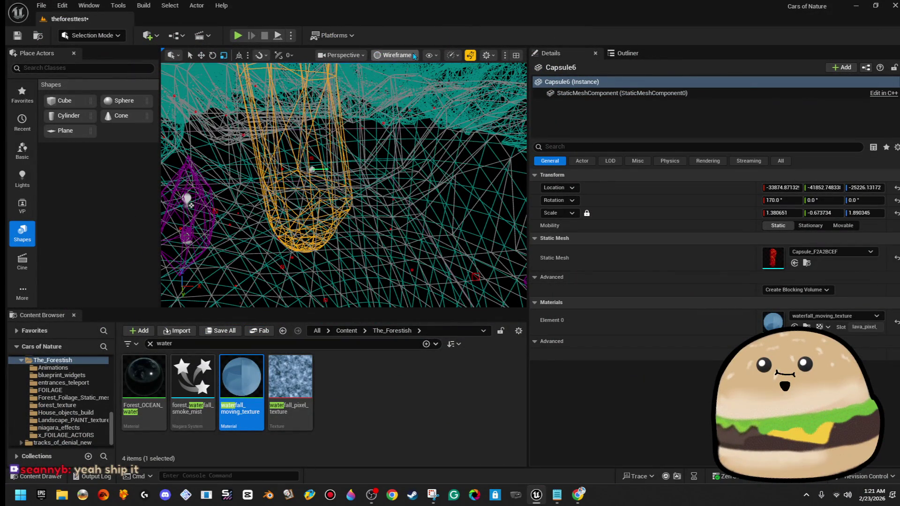
click(357, 55)
click(395, 63)
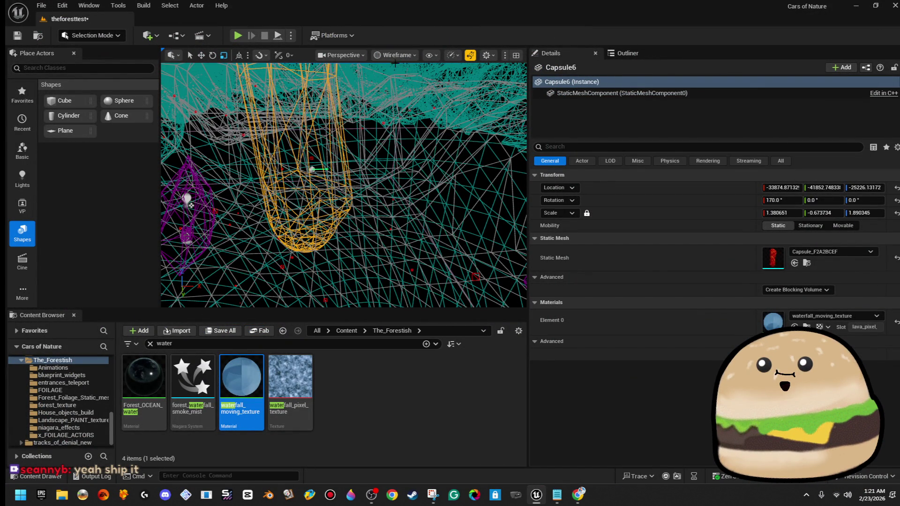
click(408, 91)
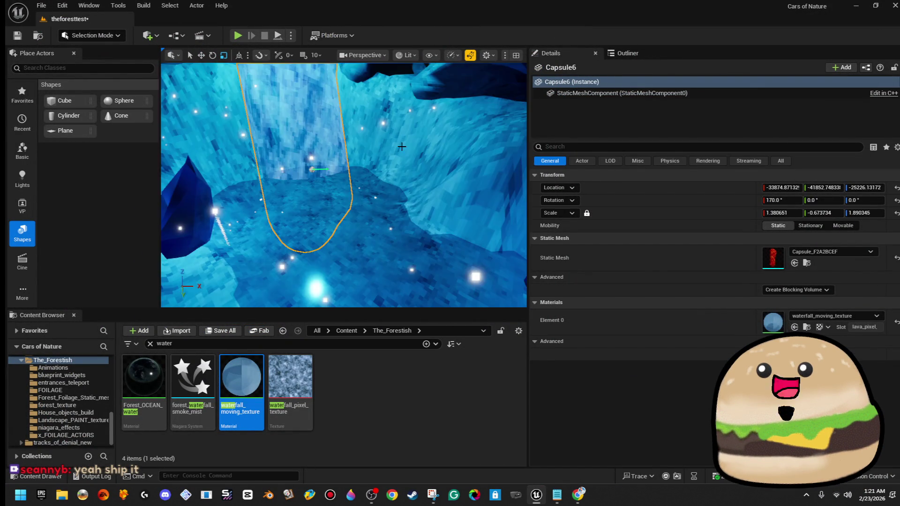
scroll(358, 206, up, 5)
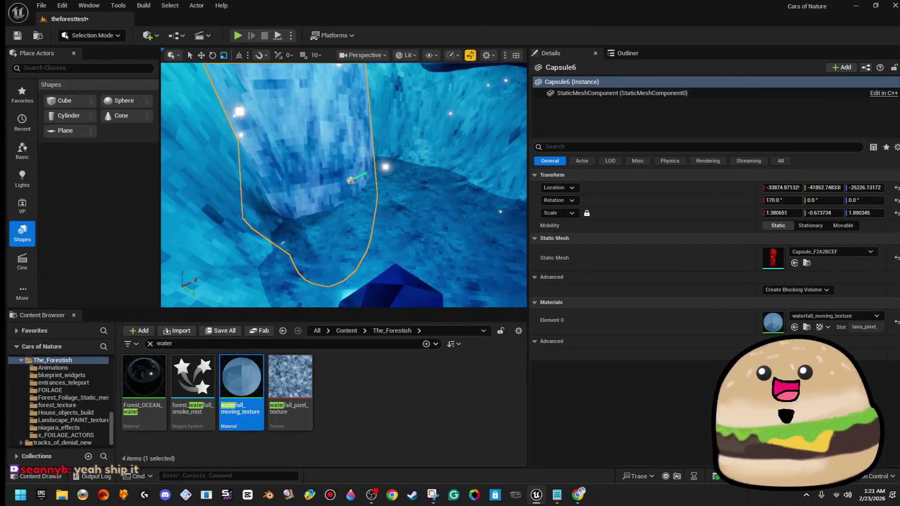
click(357, 185)
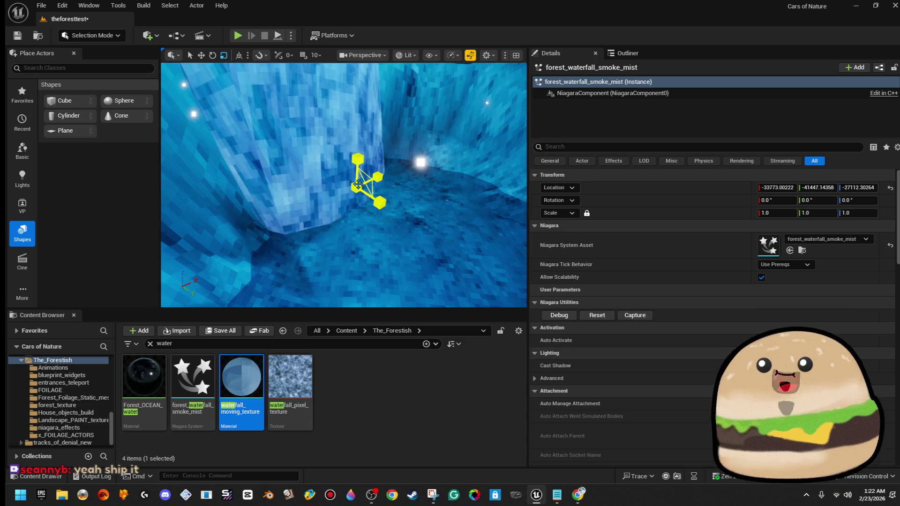
- Nudge forest_waterfall_smoke_mist along Y in the pool, then select its asset
key(f)
key(w)
drag(370, 195, 363, 189)
click(192, 380)
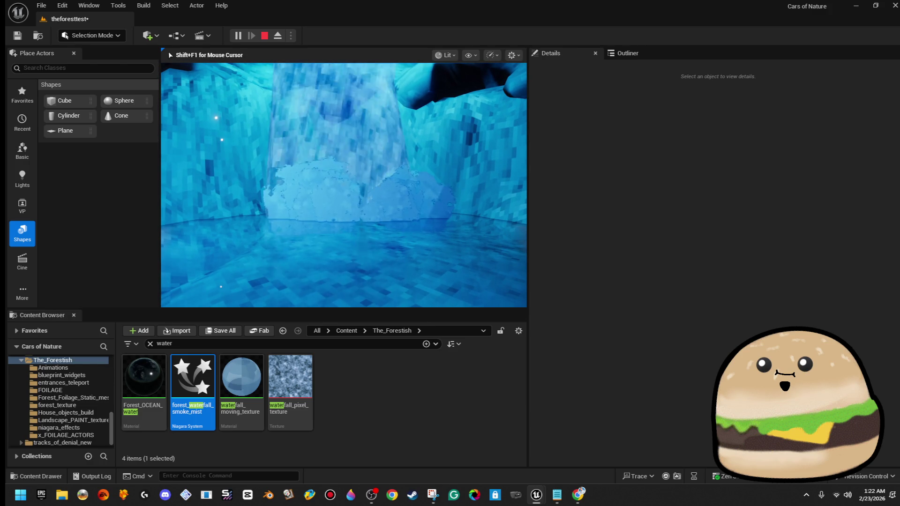
- Restart the cave playtest to inspect the waterfall mist fullscreen, then launch another play session
key(Escape)
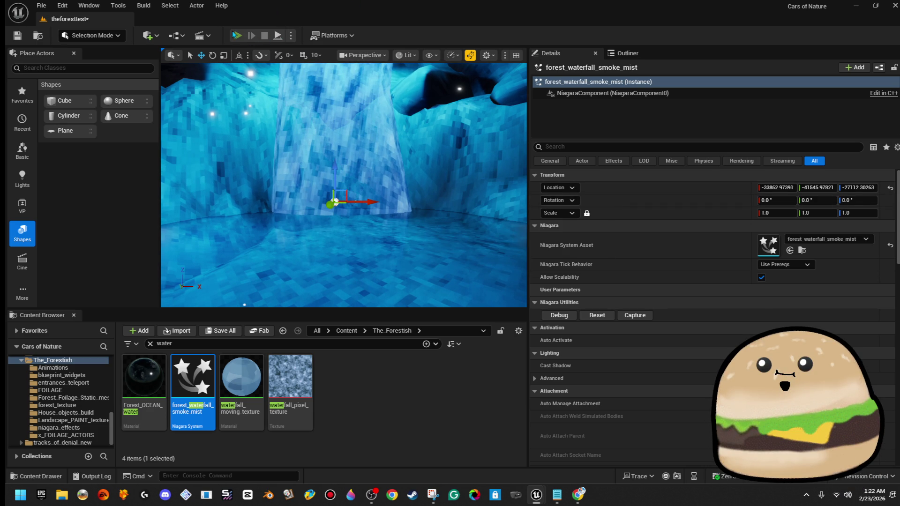
key(alt+p)
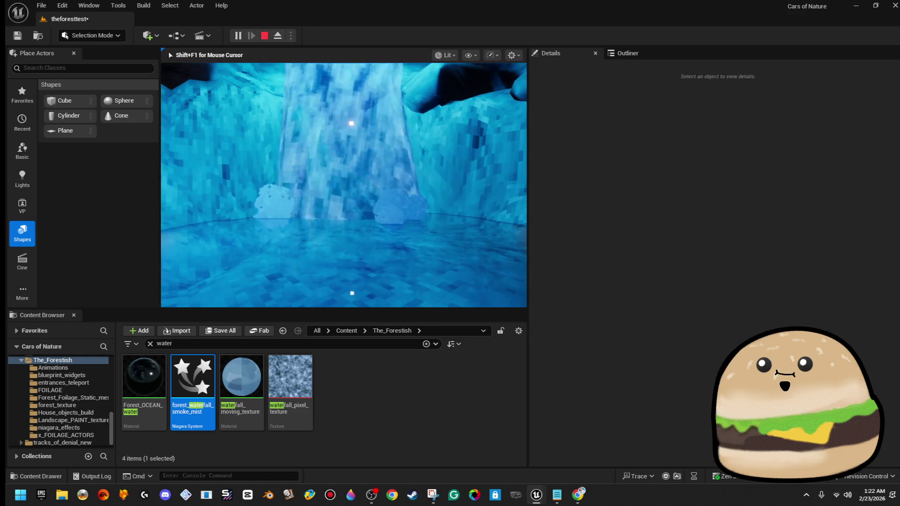
key(F11)
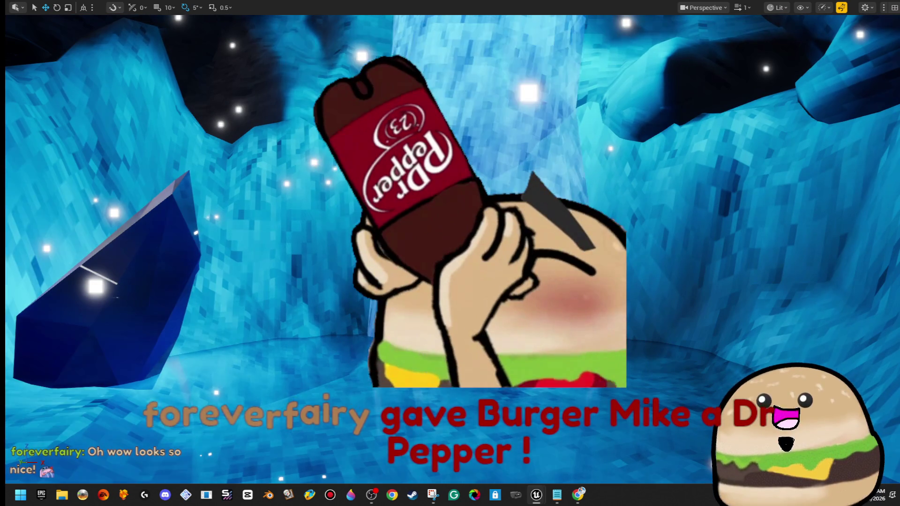
key(F11)
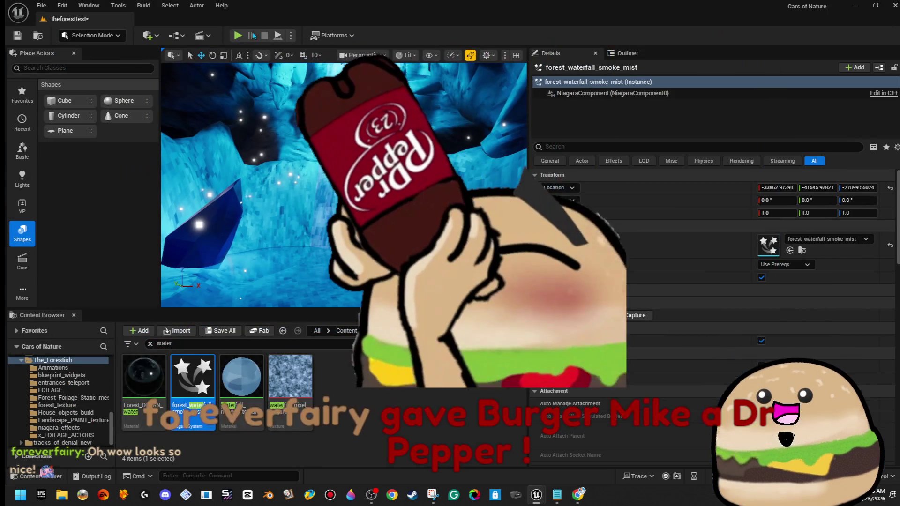
click(238, 36)
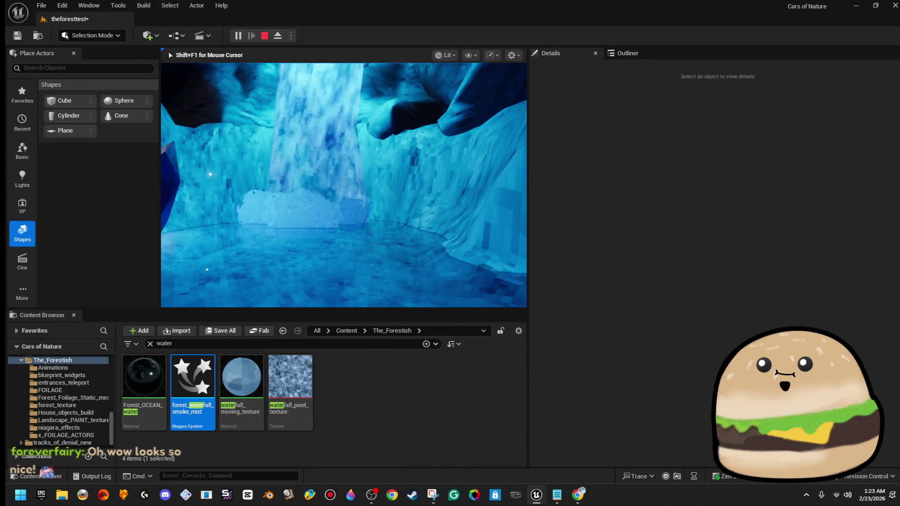
- Walk the play camera through the waterfall and back out facing it, then stop play
key(w)
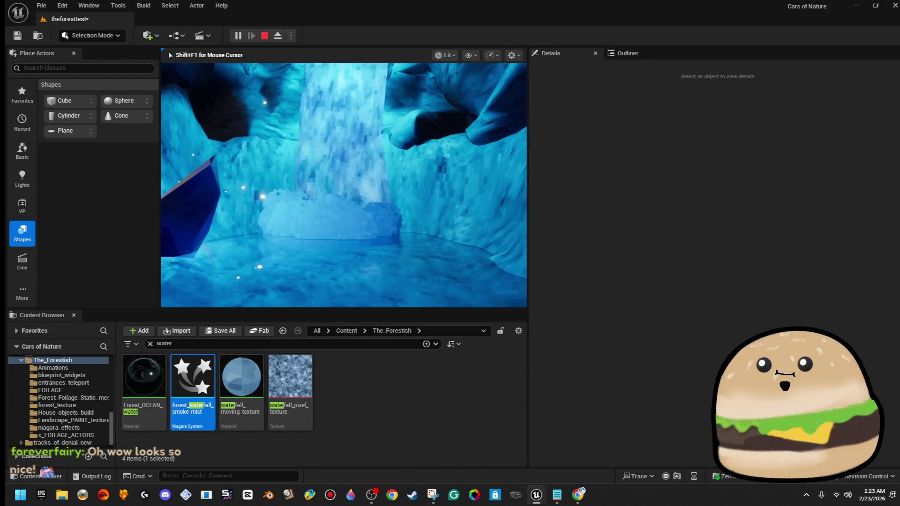
key(F11)
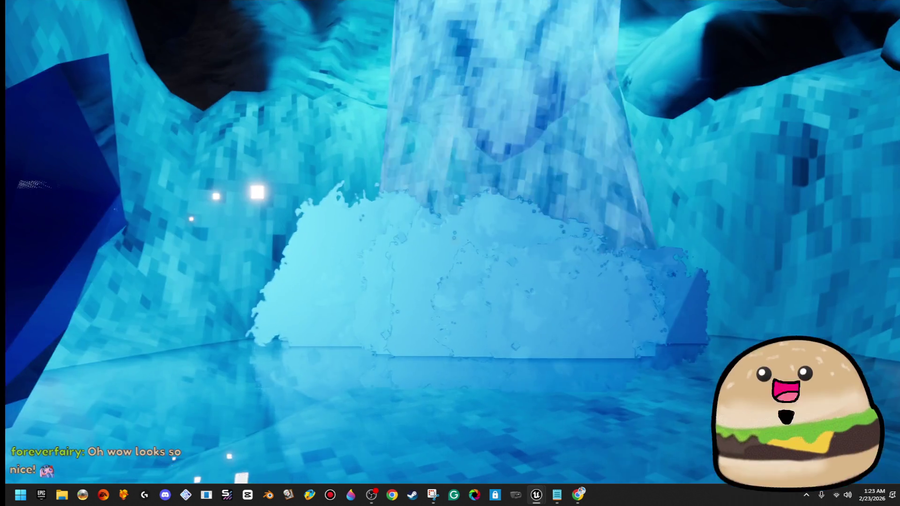
key(w)
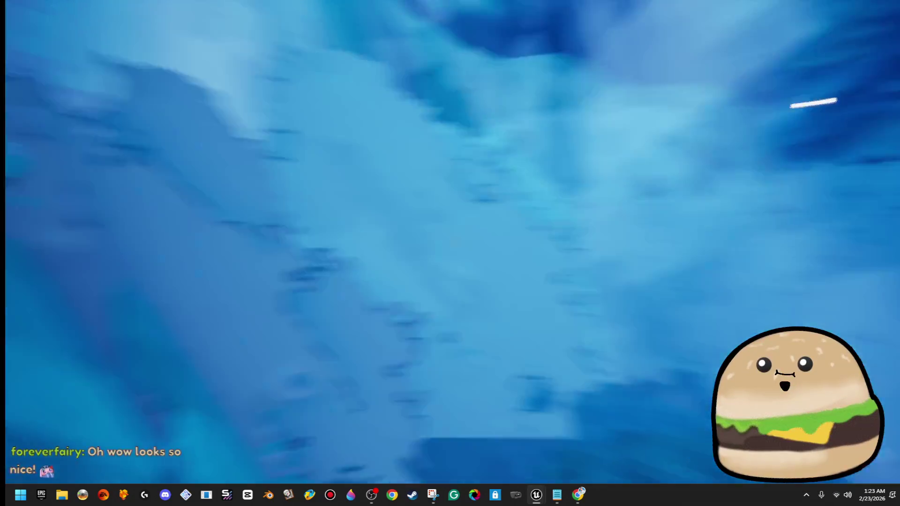
key(s)
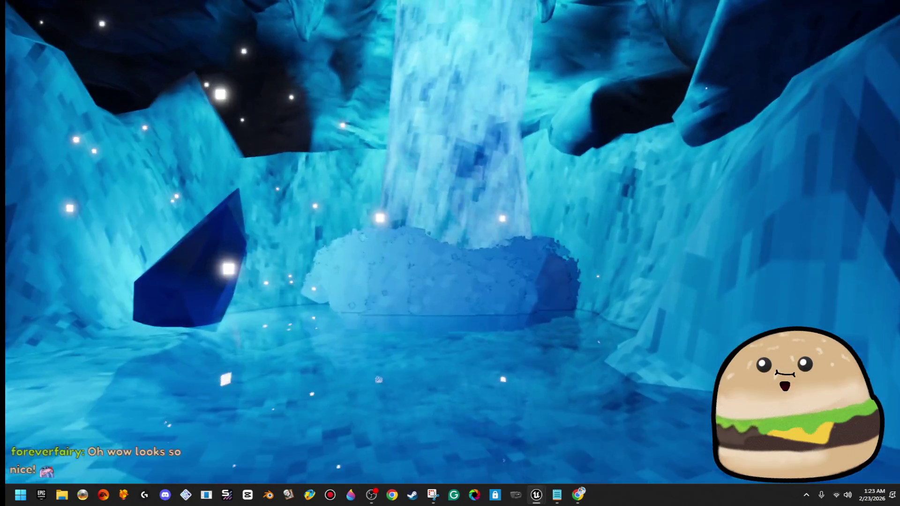
key(Escape)
- Shift the mist emitter sideways along the Y axis and start a fullscreen playtest
drag(31, 176, 423, 333)
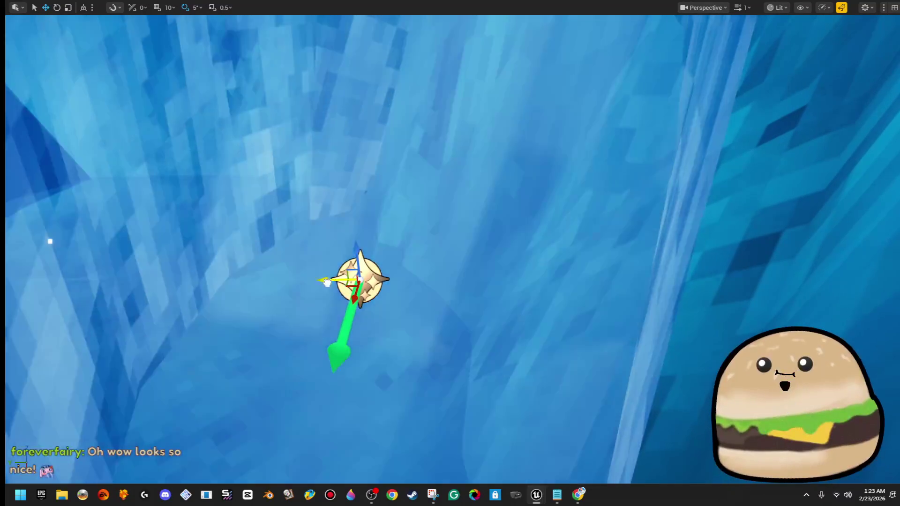
drag(324, 280, 299, 283)
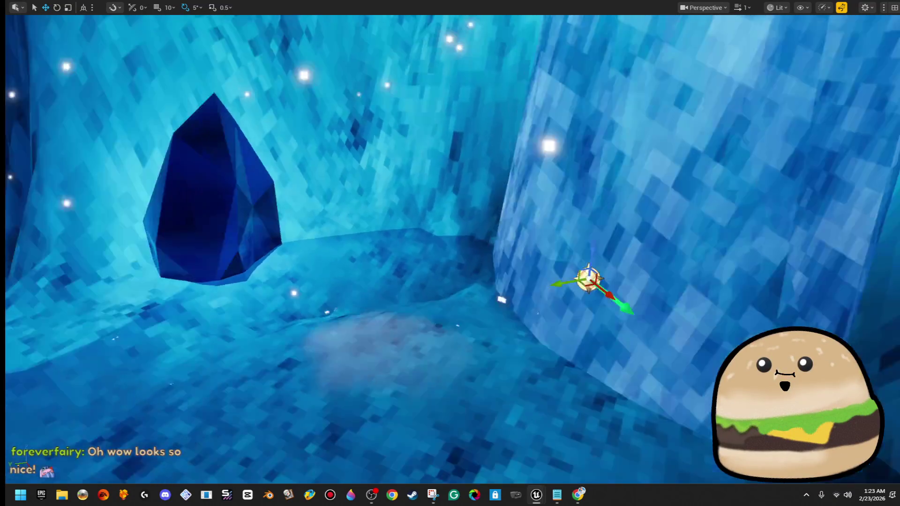
key(F11)
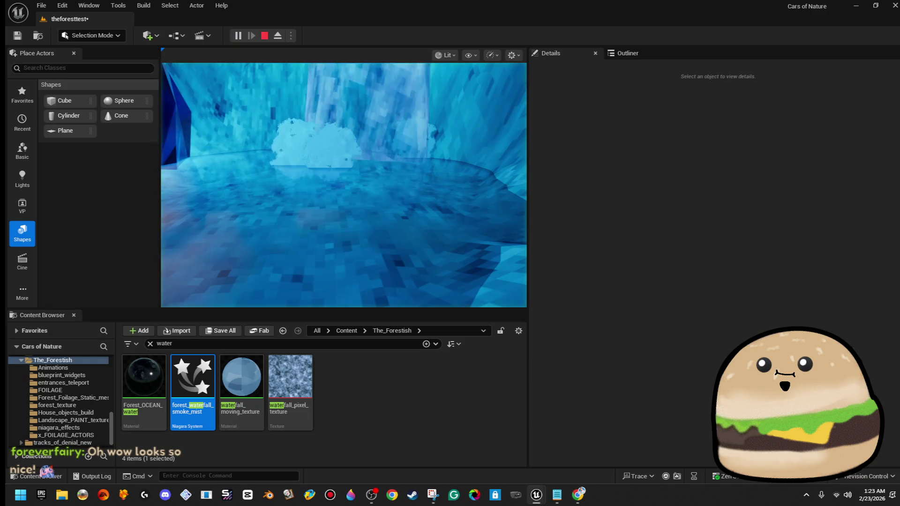
key(F11)
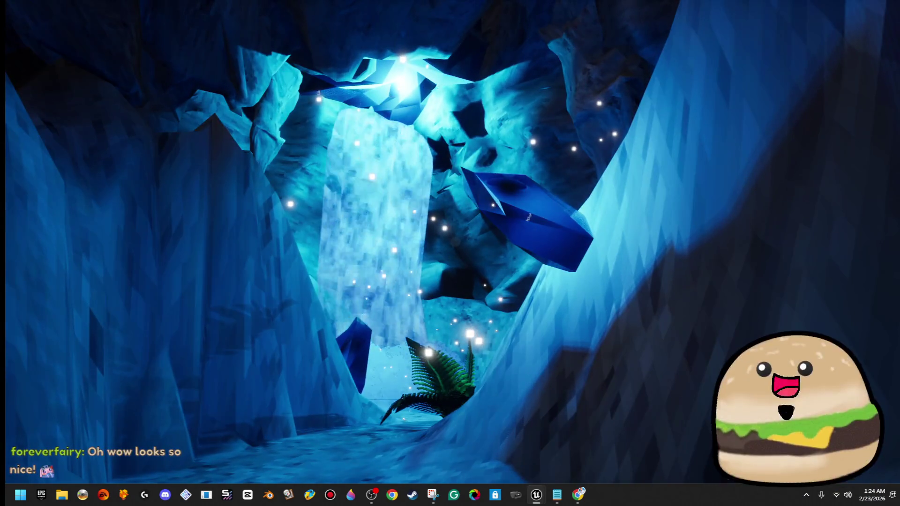
- Stop play, select the blue spotlight above the waterfall, and select the waterfall_moving_texture material
key(Escape)
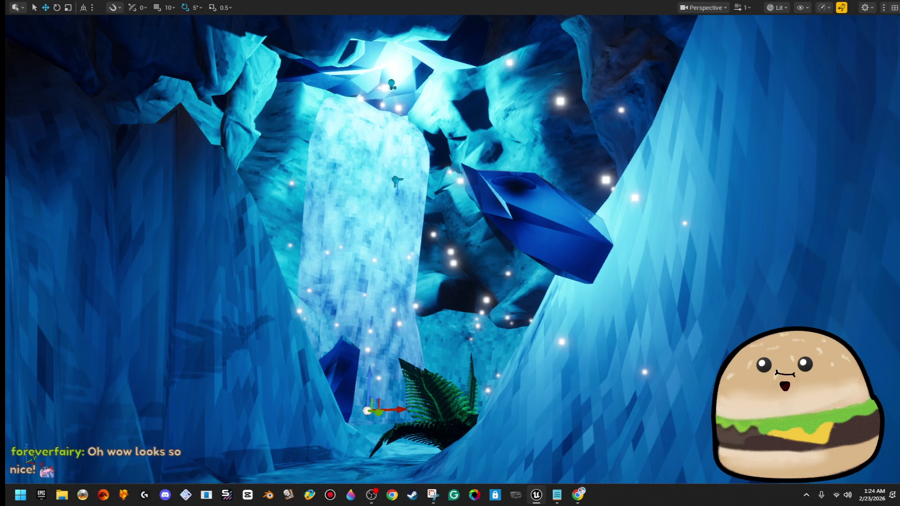
scroll(610, 262, up, 3)
click(416, 196)
click(420, 186)
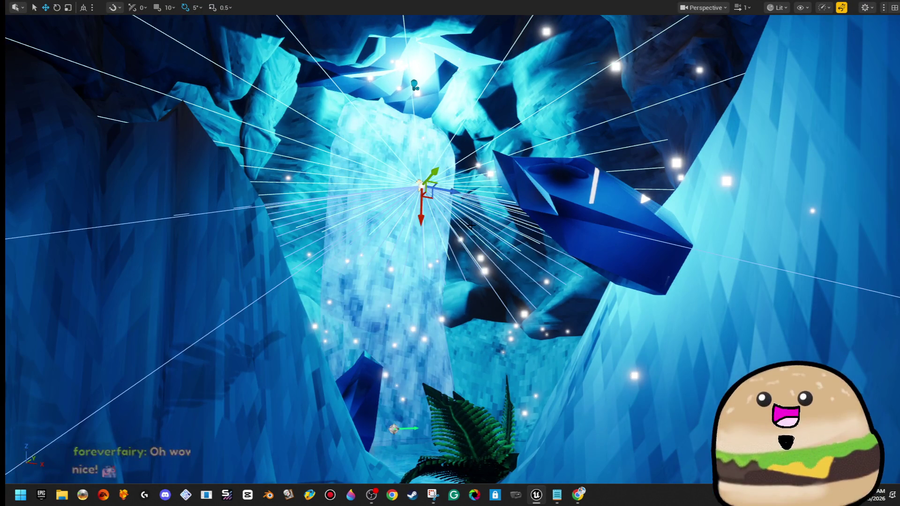
key(F11)
click(242, 377)
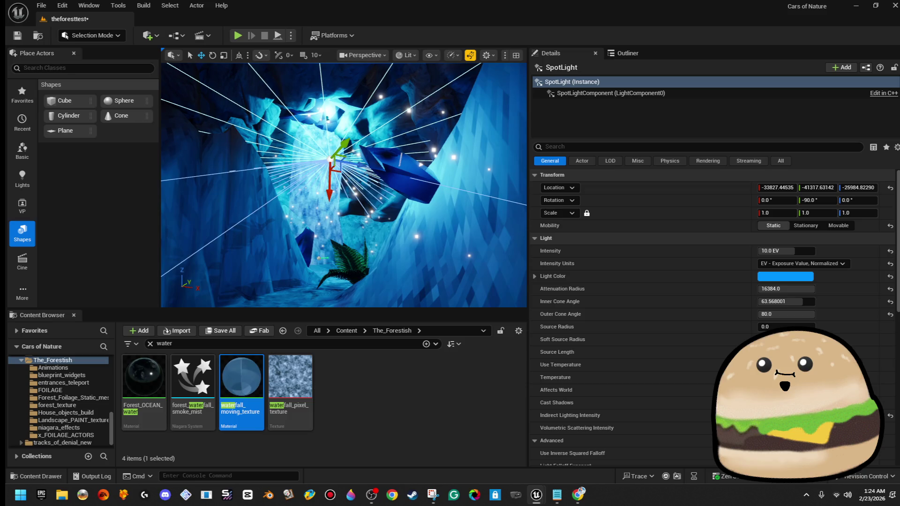
- Clear the spotlight selection and run a fullscreen playtest with the game view controlling the camera
scroll(443, 200, down, 3)
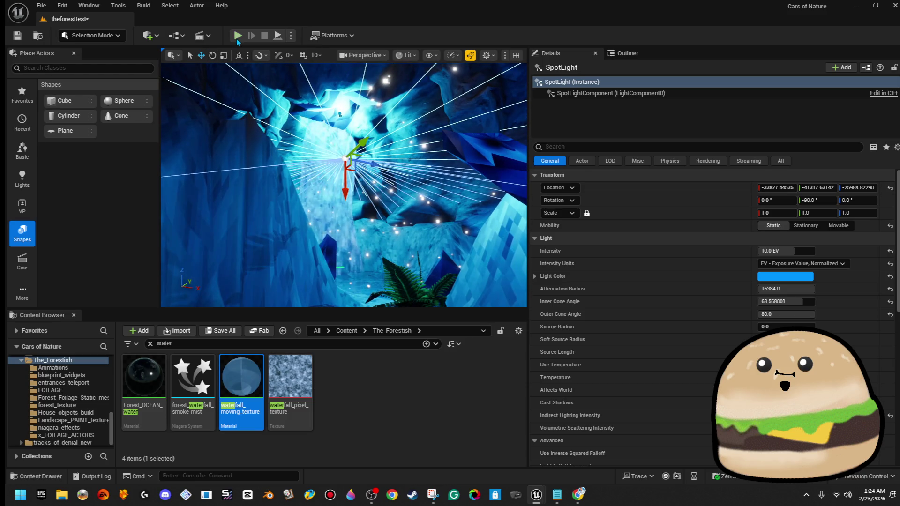
key(Escape)
key(F11)
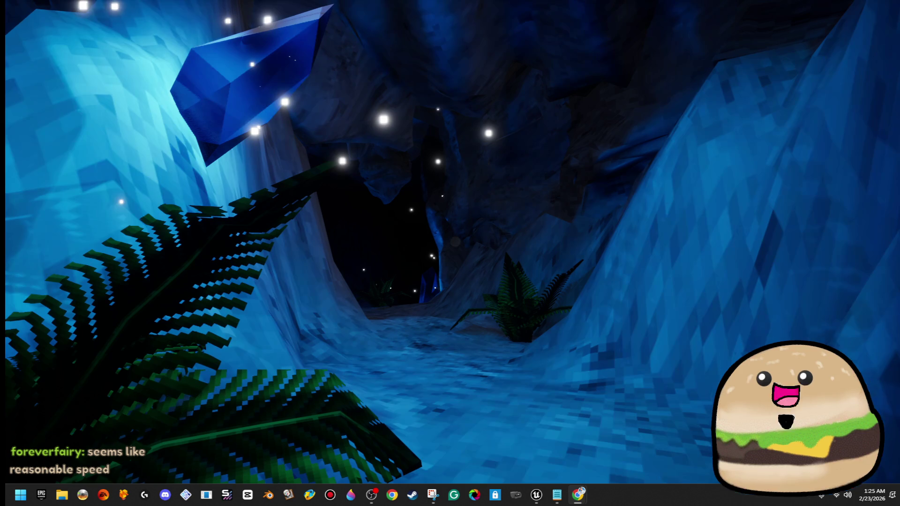
click(650, 252)
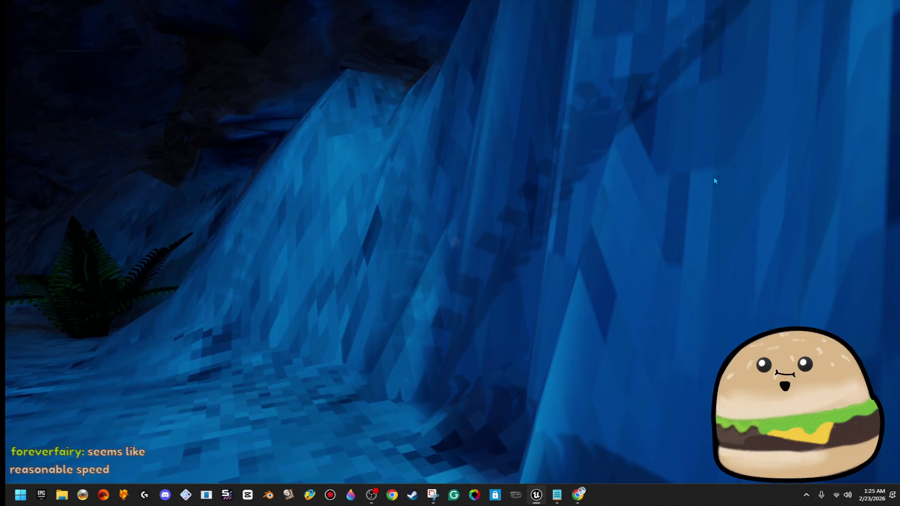
- Walk toward the fern and back to face the waterfall, then refocus the game window
key(w)
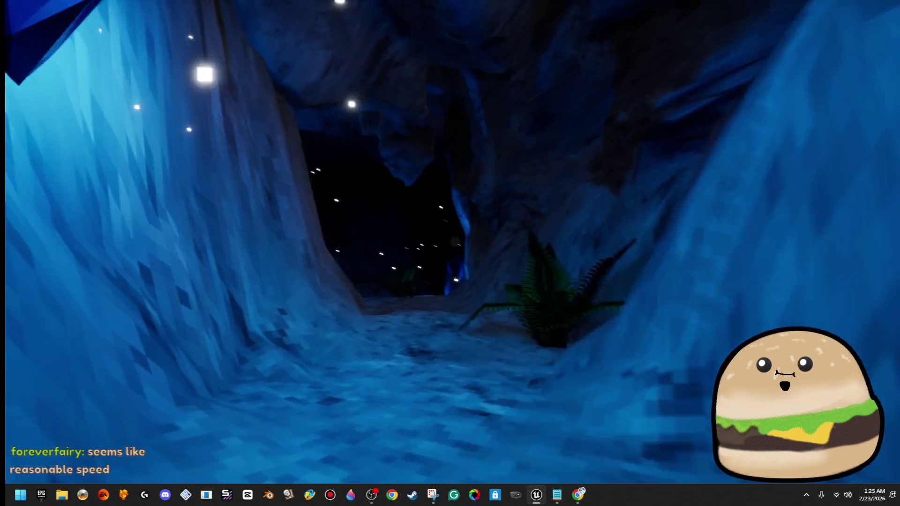
key(s)
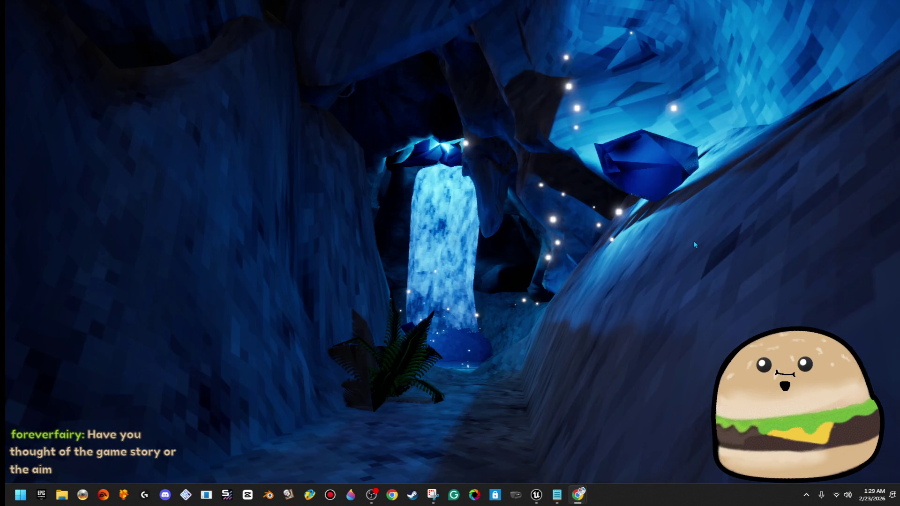
click(694, 241)
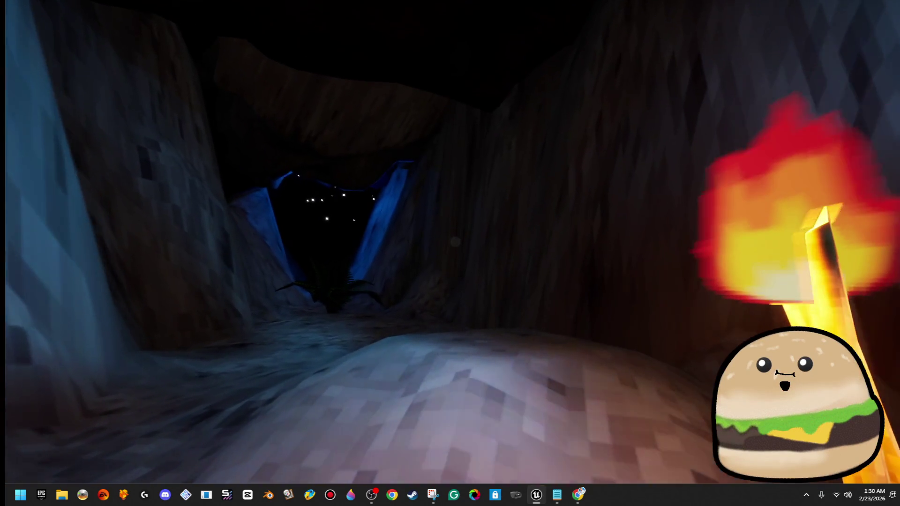
- Walk the torch-carrying player down the dark passage, then call up the window switcher
key(alt+Tab)
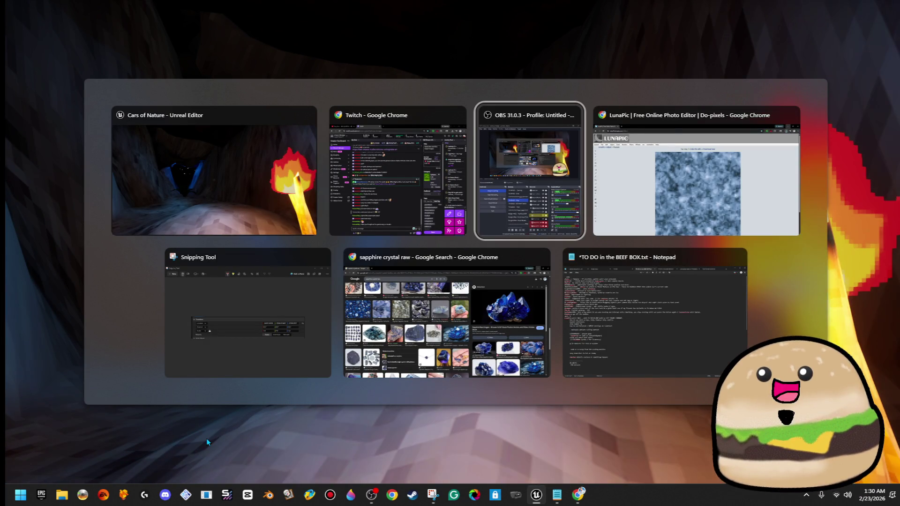
- Dismiss the window switcher and keep playtesting, walking back to the glowing blue pool
key(Escape)
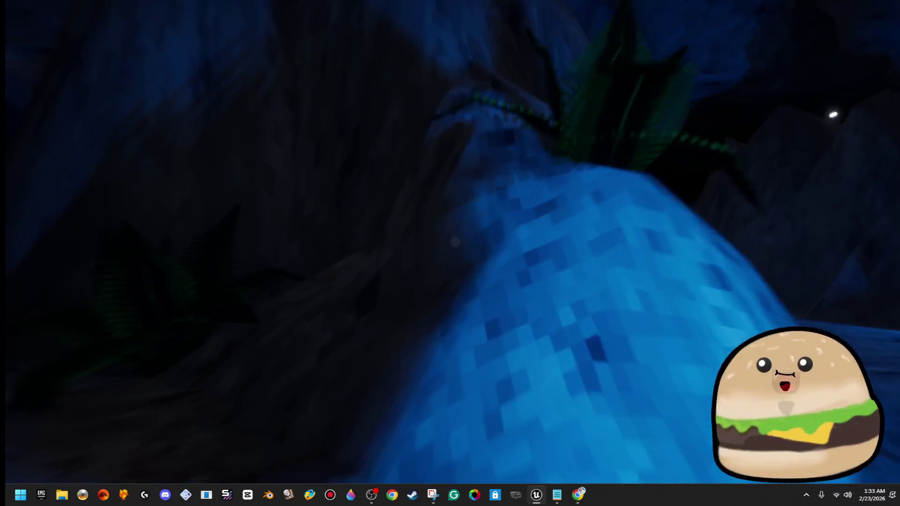
key(alt+Tab)
key(Escape)
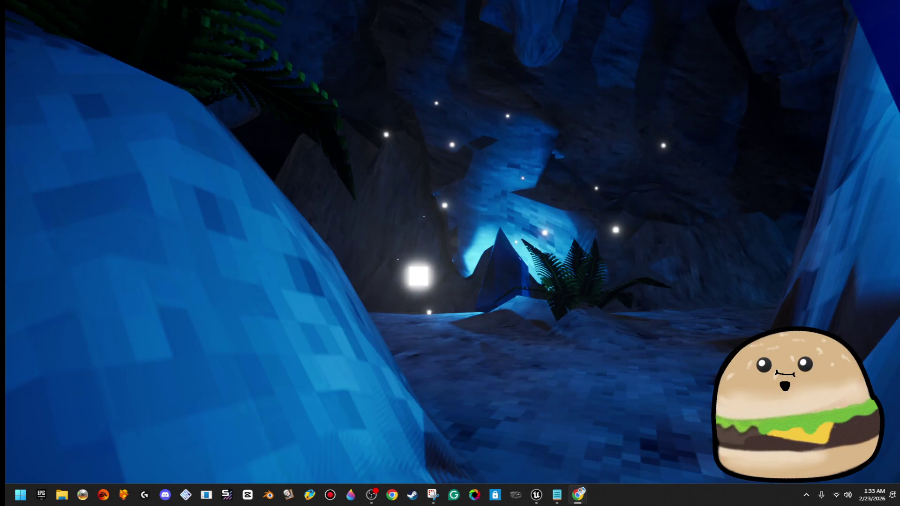
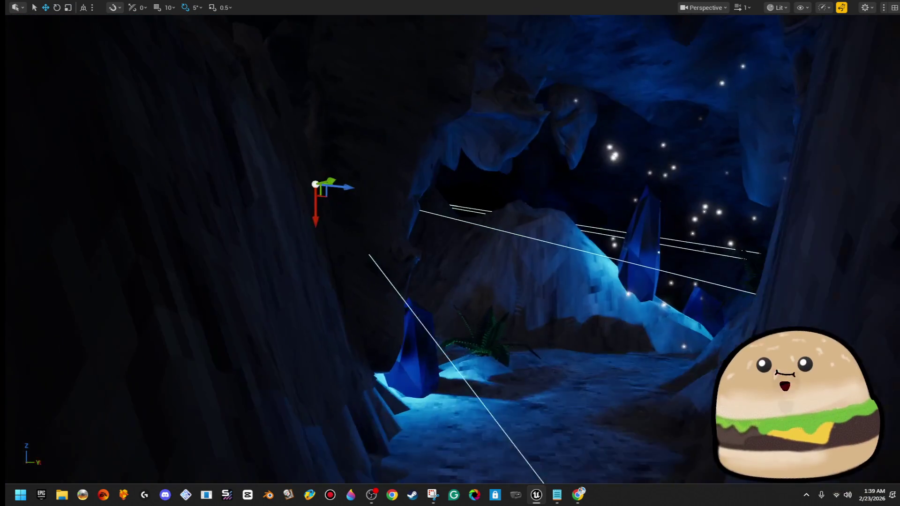
- Fly up to the cave's skylight and delete the overly bright point light
key(w)
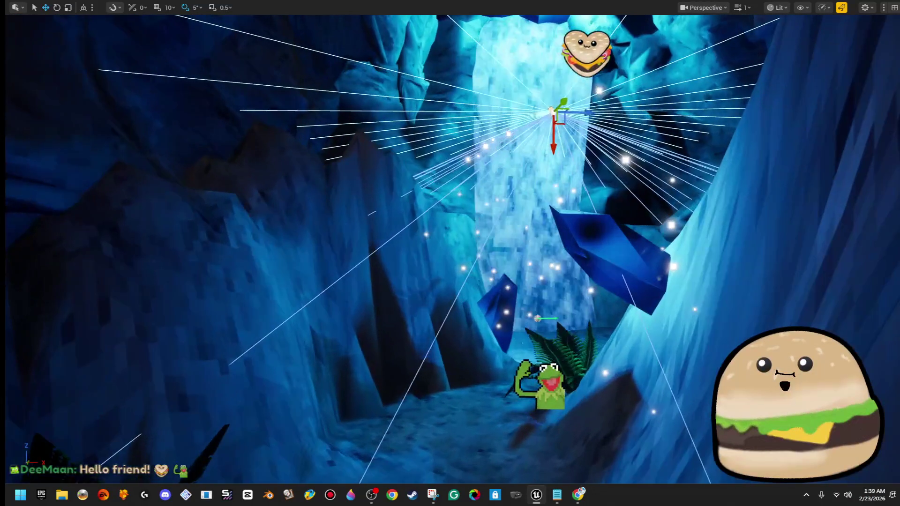
key(w)
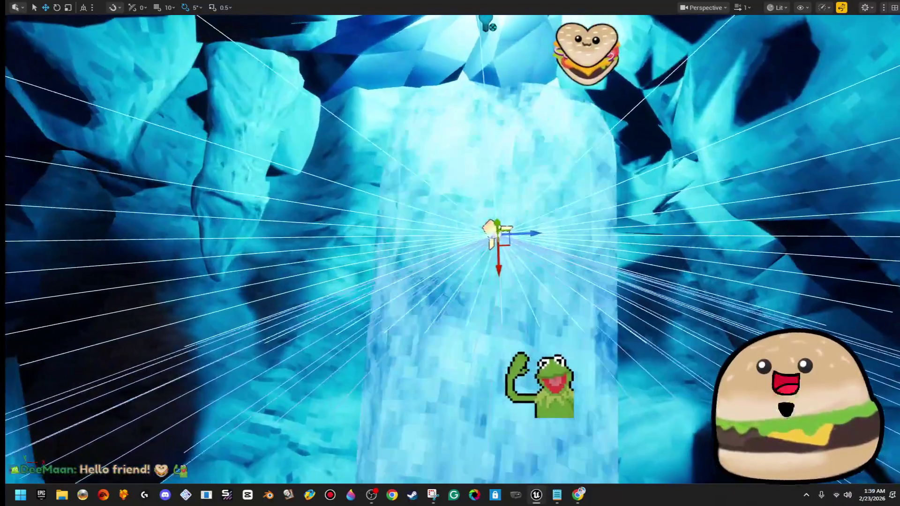
drag(726, 291, 726, 263)
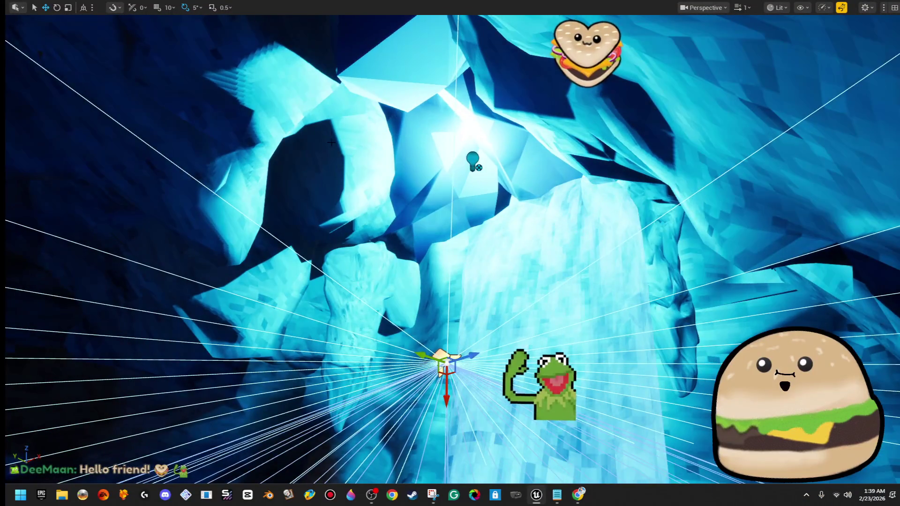
mouse_move(450, 253)
mouse_down()
mouse_move(450, 319)
mouse_move(413, 337)
mouse_up()
drag(450, 146, 443, 133)
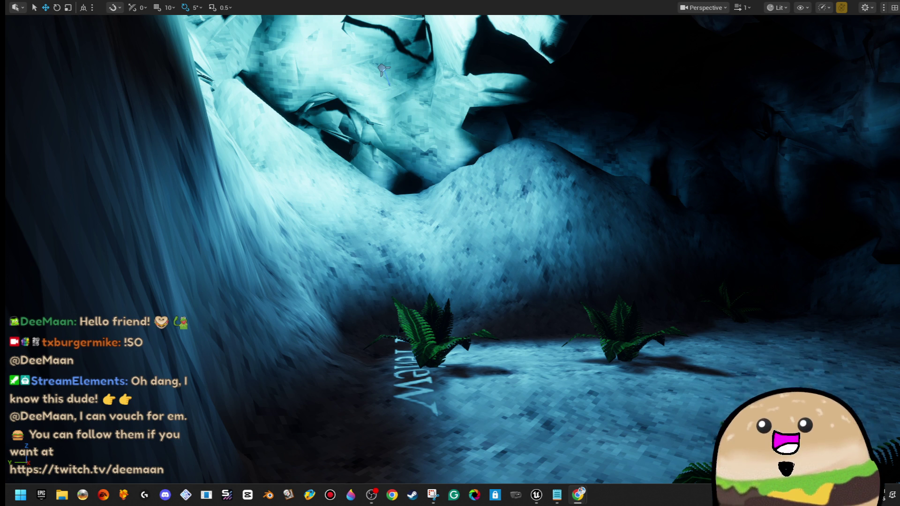
drag(632, 213, 634, 131)
drag(488, 240, 507, 241)
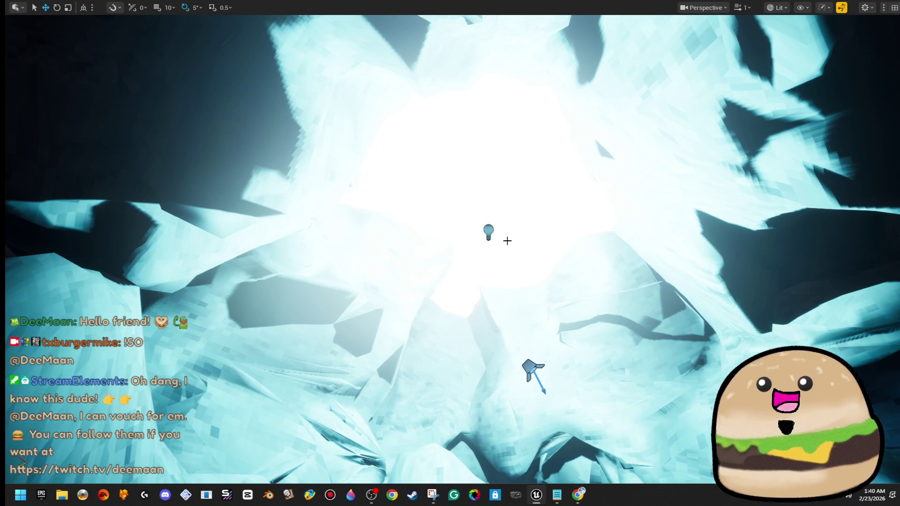
click(534, 315)
key(Delete)
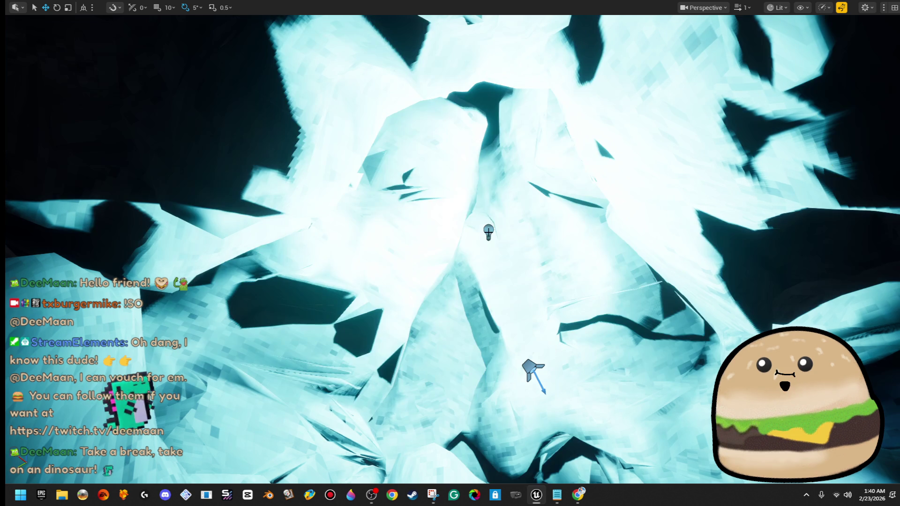
key(Delete)
- Delete the spot light beside the skylight to remove the remaining glare
click(534, 368)
key(Delete)
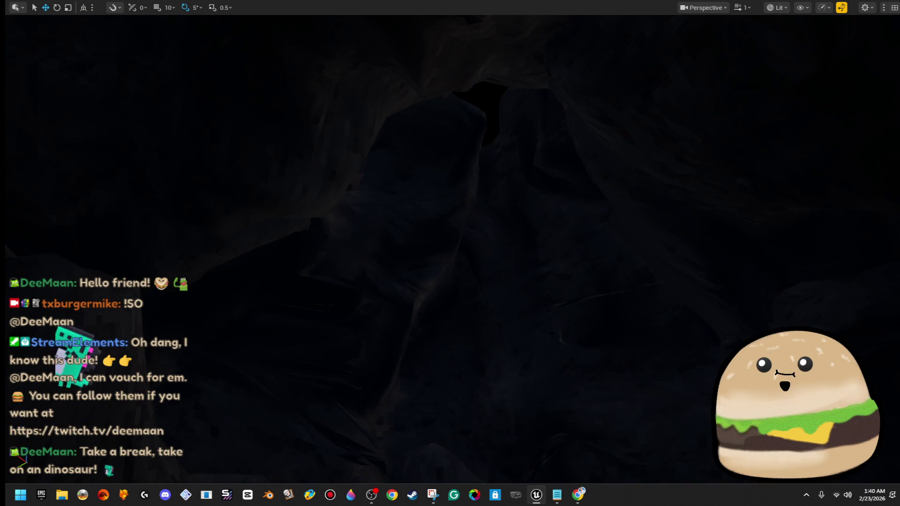
drag(450, 254, 507, 249)
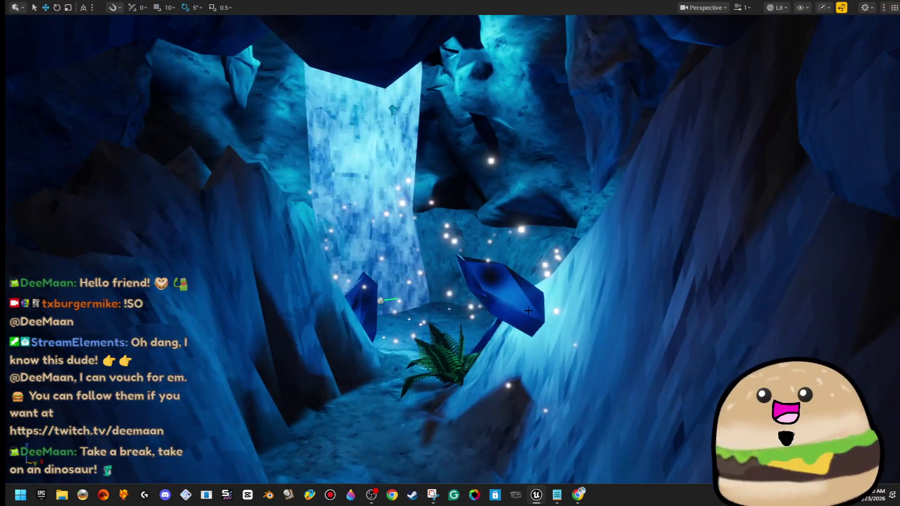
- Leave immersive viewport mode to restore the editor panels and start a Play-In-Editor test
key(F11)
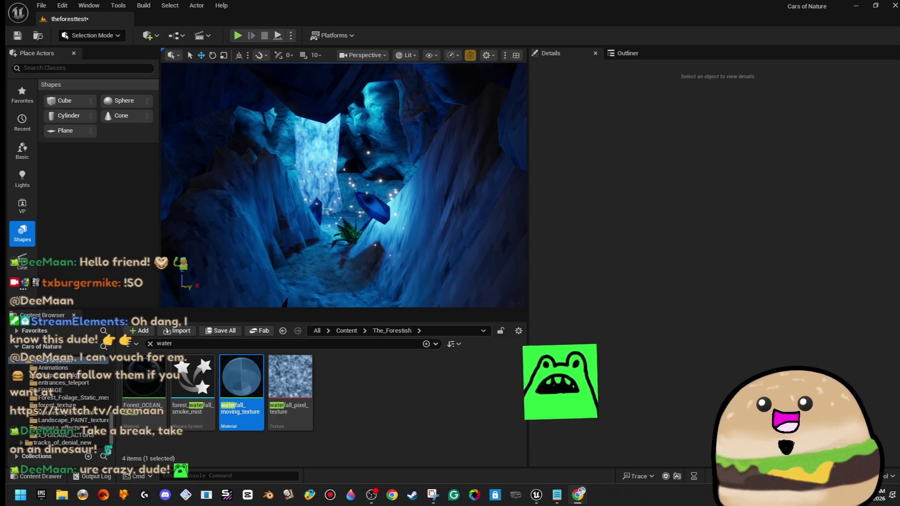
click(238, 36)
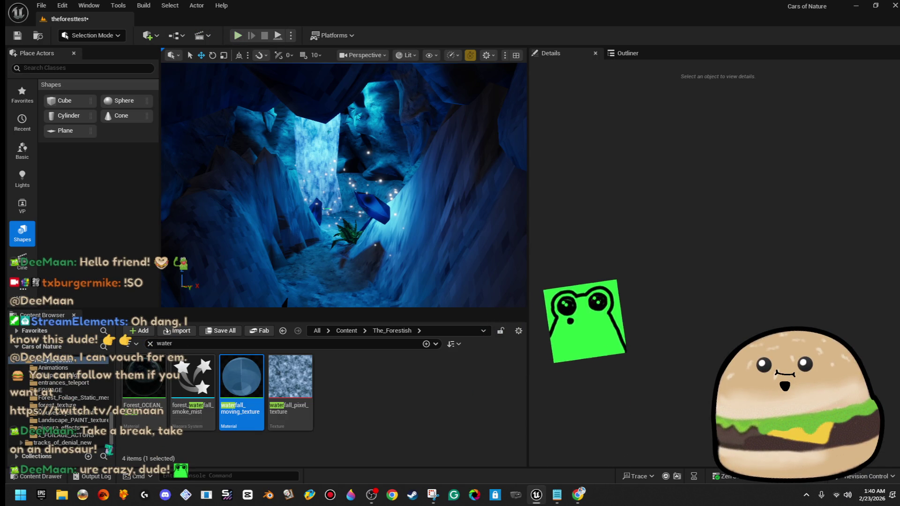
- In full-screen play, walk past the fern along the cave floor to the waterfall's base
key(F11)
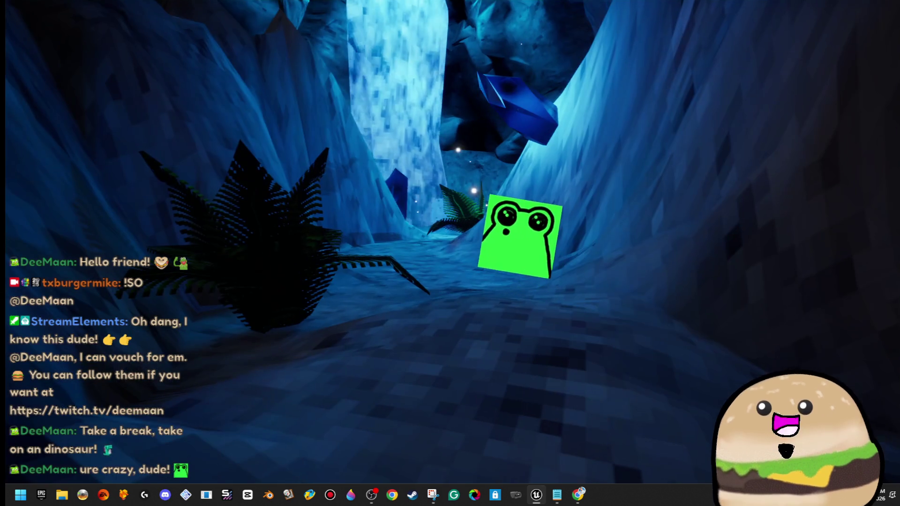
key(w)
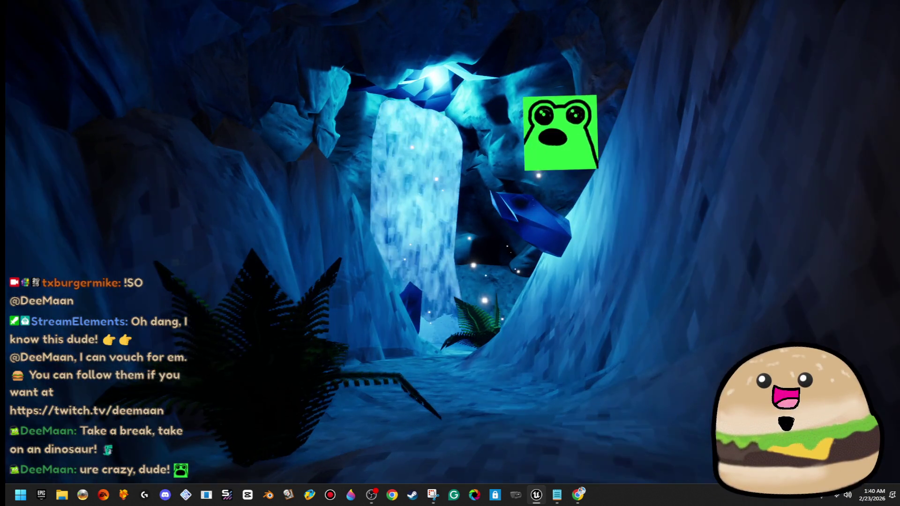
key(w)
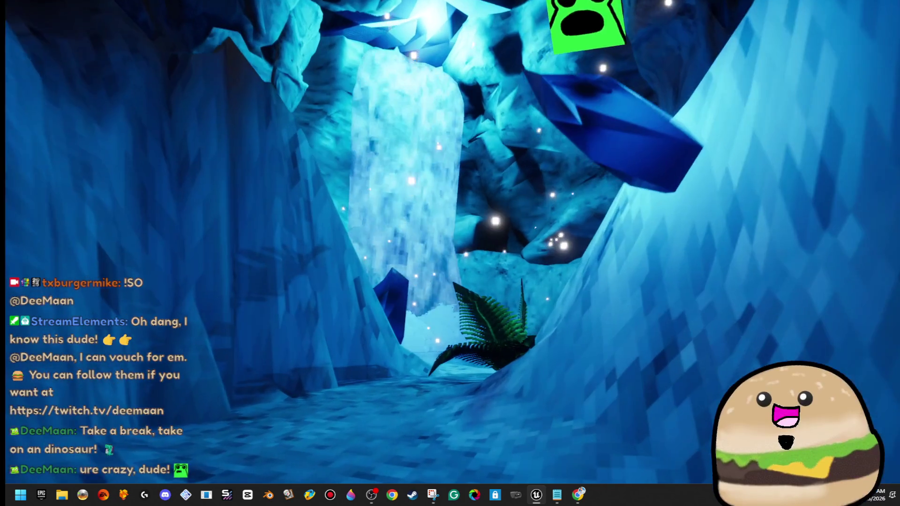
key(w)
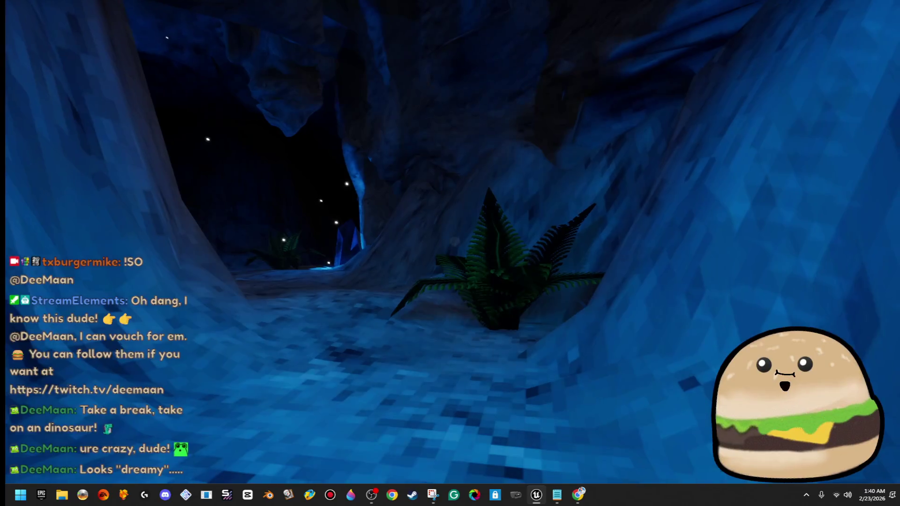
key(w)
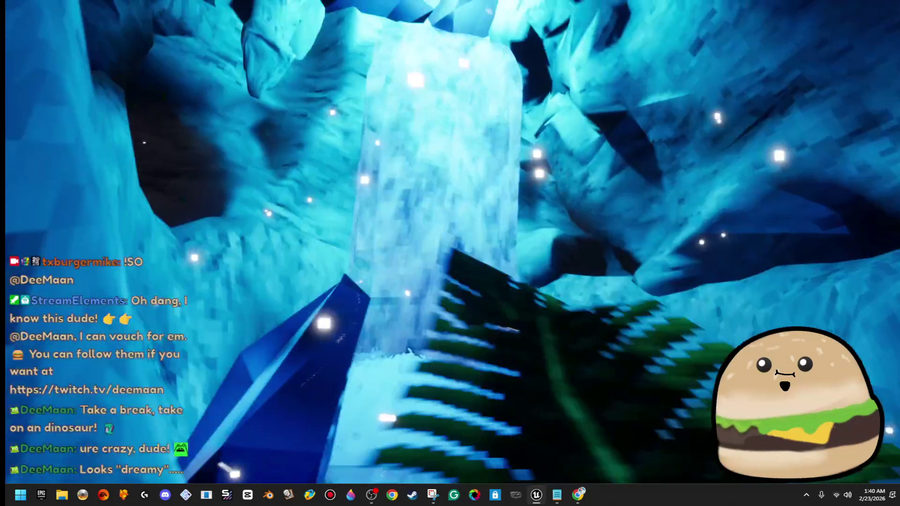
key(w)
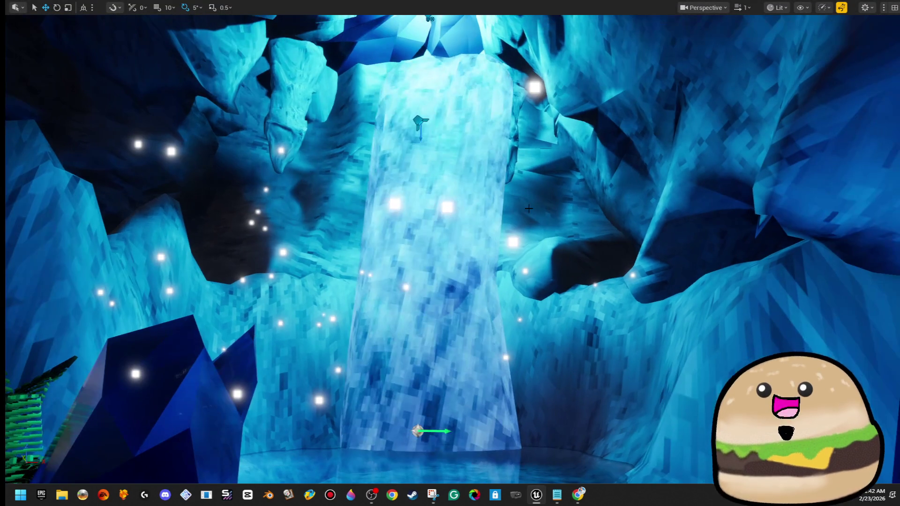
- Exit immersive mode to bring back the editor panels and fly toward the waterfall
key(F11)
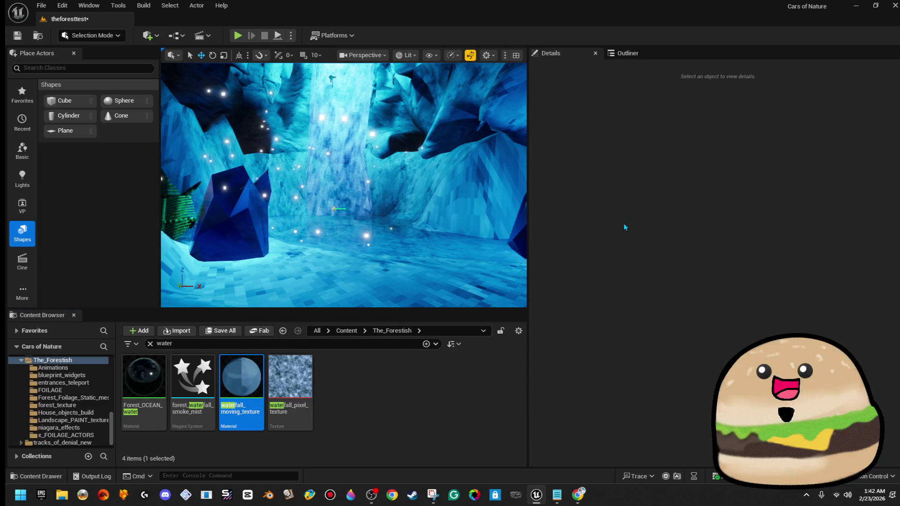
drag(373, 206, 373, 206)
- Multi-select the four crystal_cave_shaphire_blue crystals and the nearby point light, five actors total
click(373, 206)
ctrl+click(291, 202)
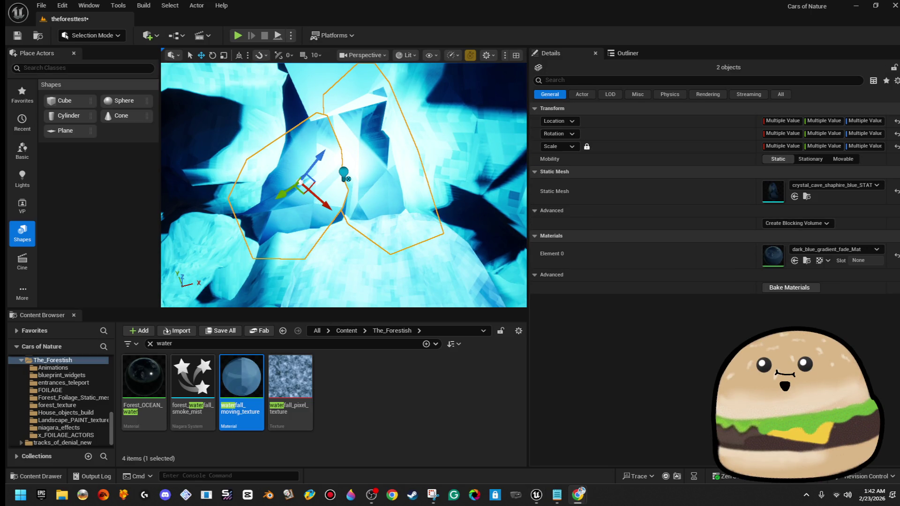
ctrl+click(317, 213)
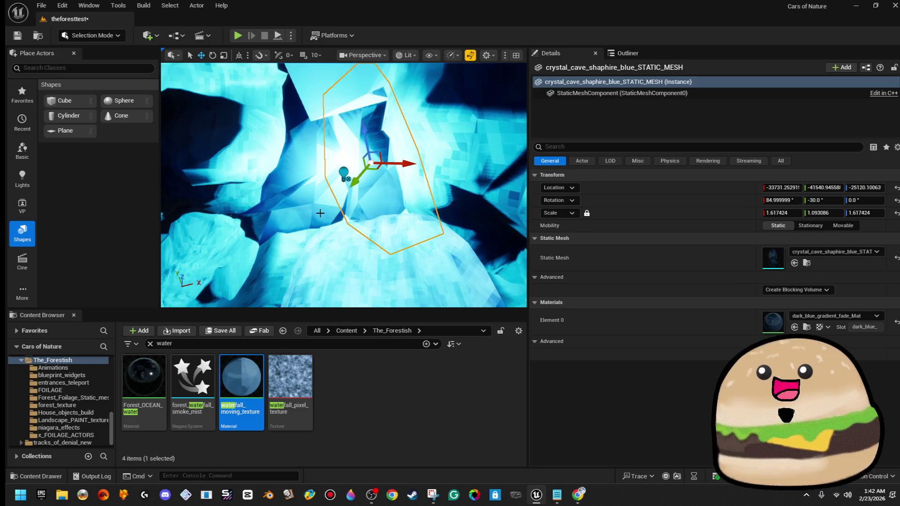
ctrl+click(295, 115)
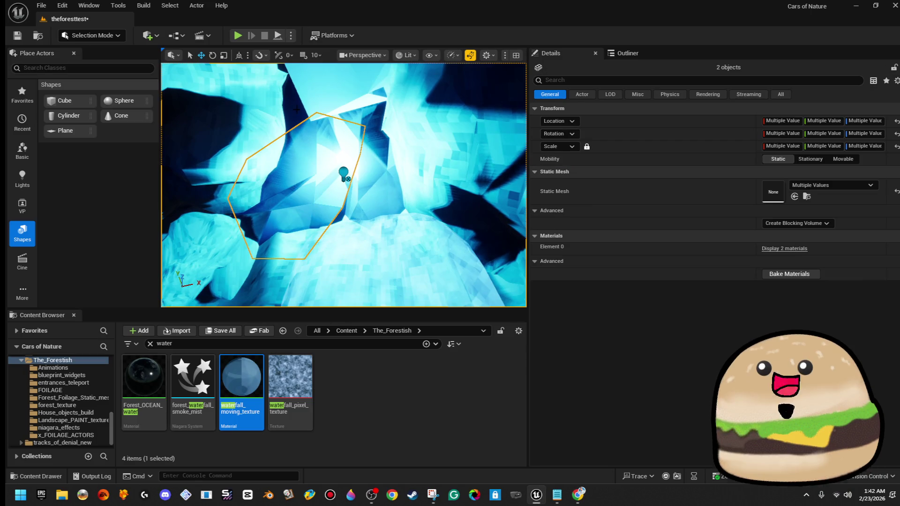
key(ctrl+z)
key(f)
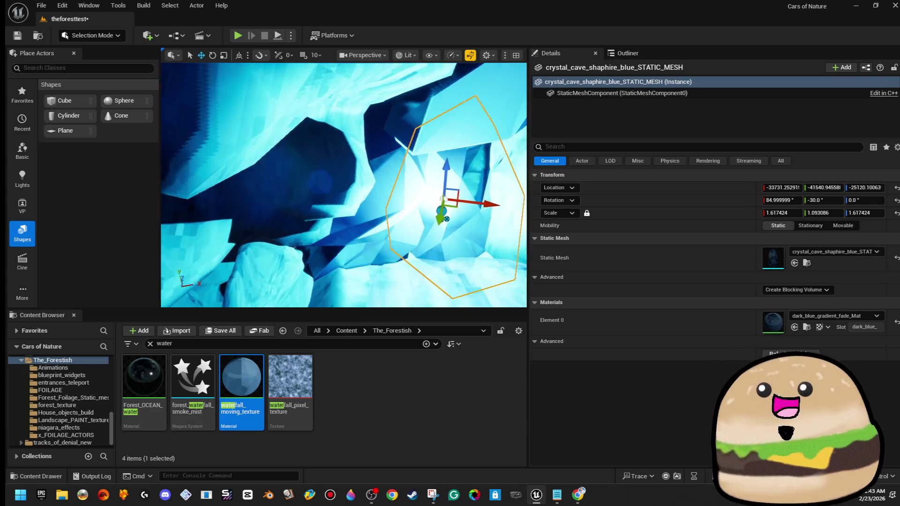
ctrl+click(471, 151)
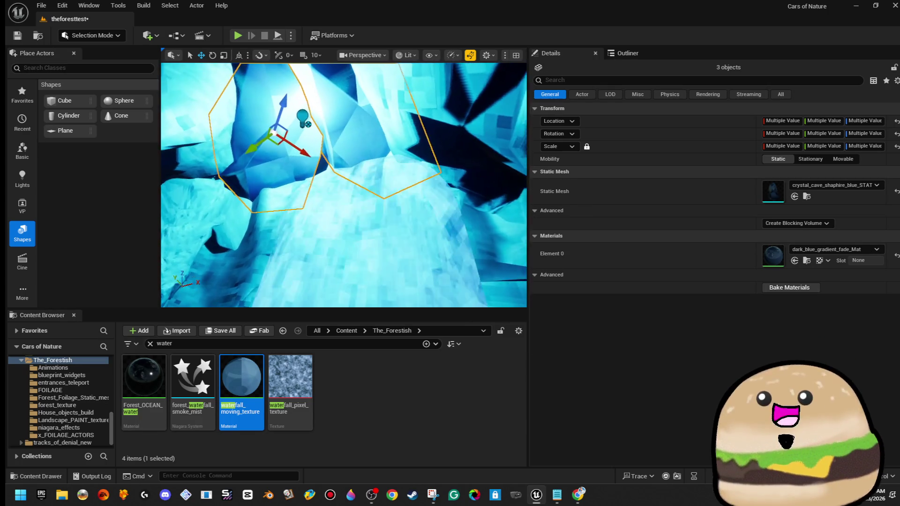
ctrl+click(315, 133)
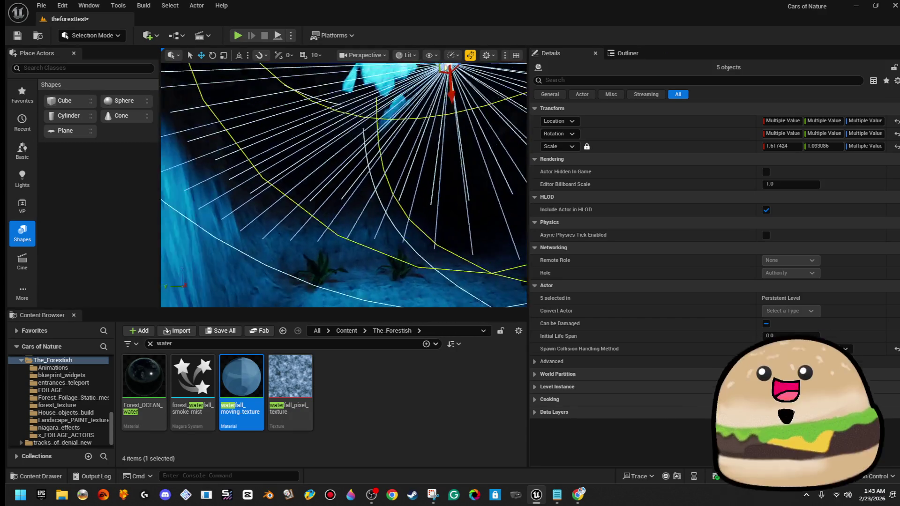
key(F11)
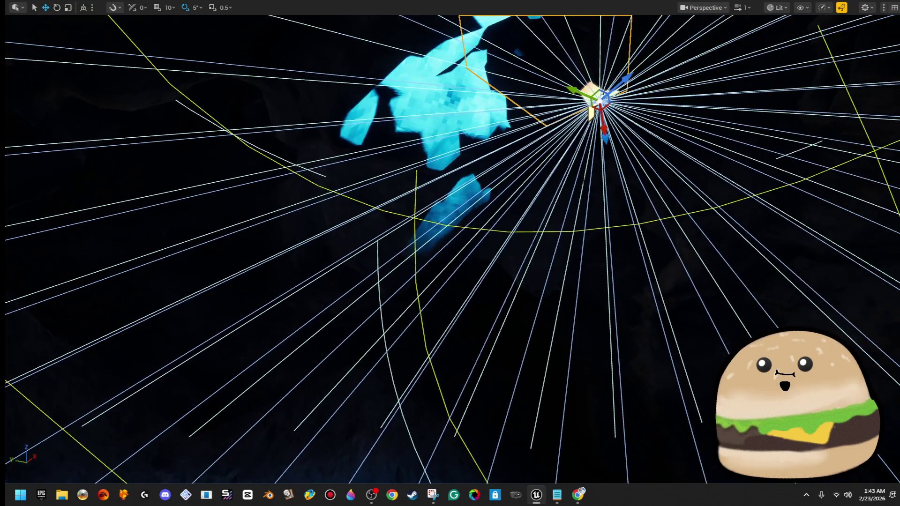
mouse_move(365, 220)
mouse_down()
mouse_move(328, 232)
mouse_move(365, 220)
mouse_move(380, 257)
mouse_up()
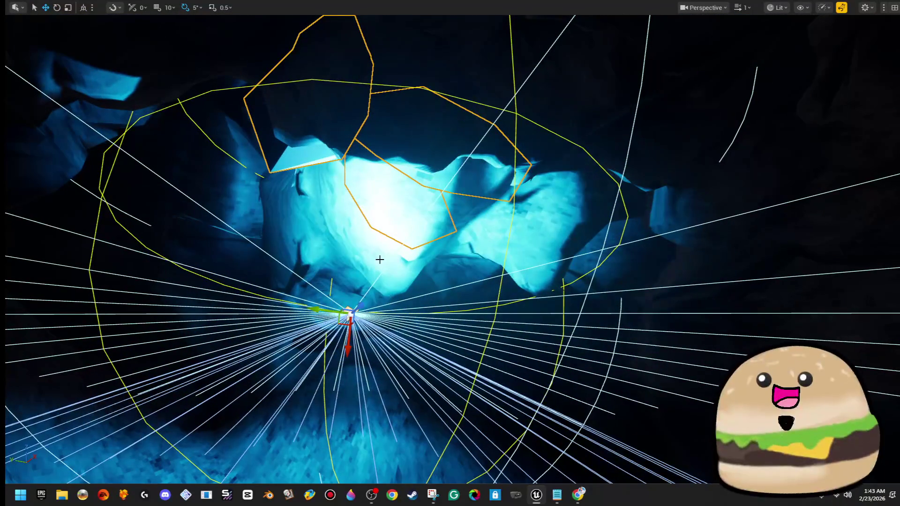
drag(320, 313, 271, 271)
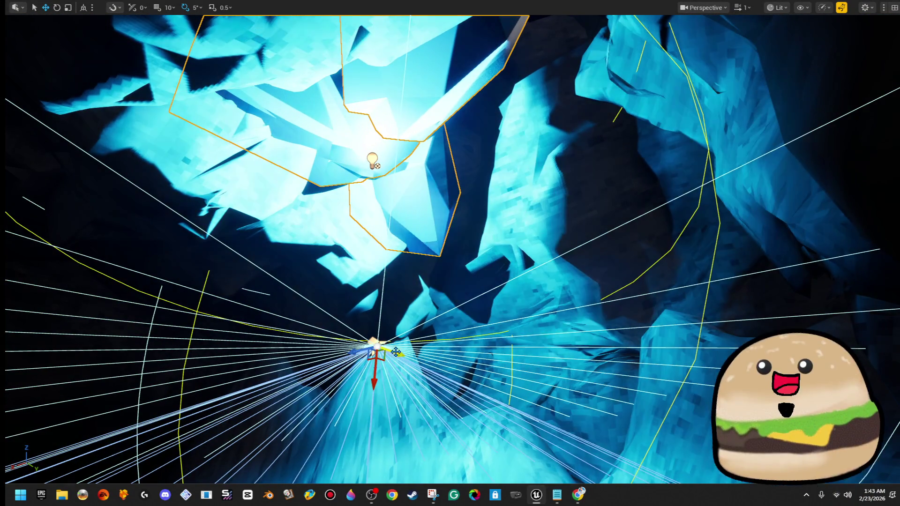
drag(396, 351, 382, 338)
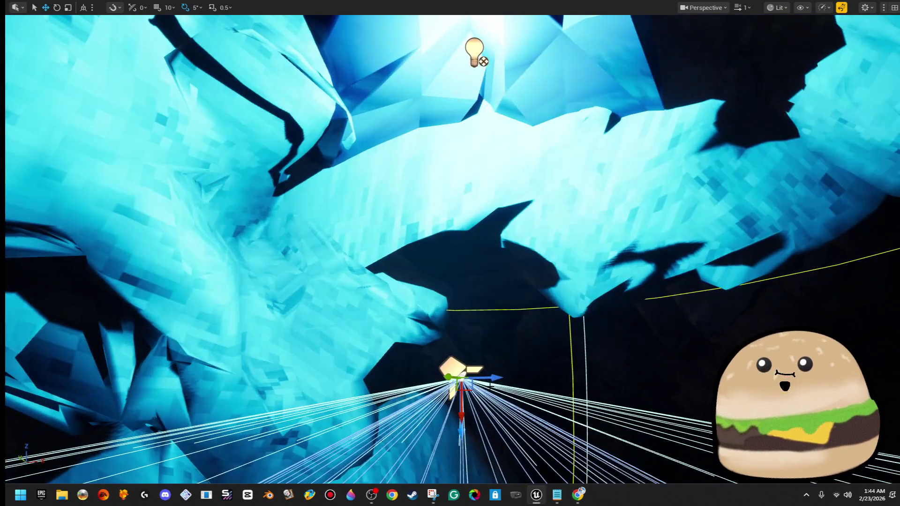
drag(465, 369, 465, 369)
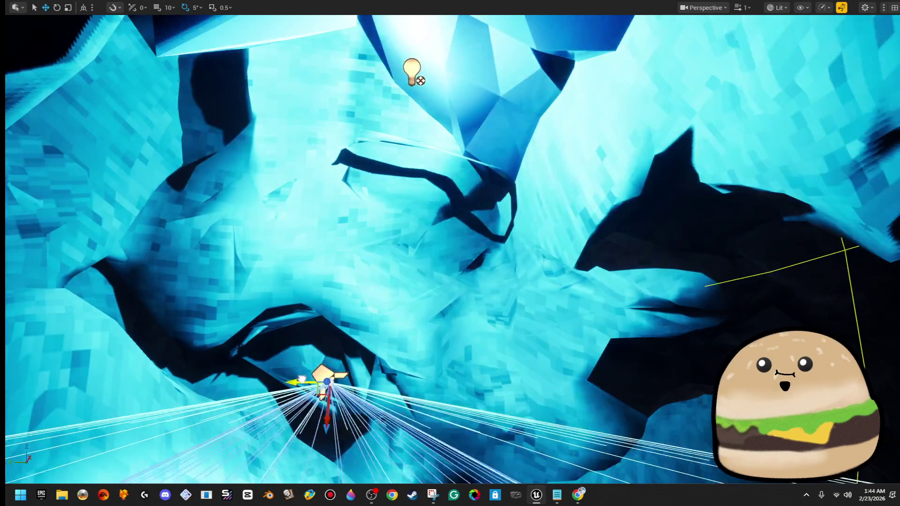
mouse_move(302, 379)
mouse_down()
mouse_move(308, 342)
mouse_move(389, 416)
mouse_move(384, 401)
mouse_up()
- Filter Details to shadow settings and turn off Cast Shadow on dig_rock_8 and dig_rock_29
click(389, 416)
key(F11)
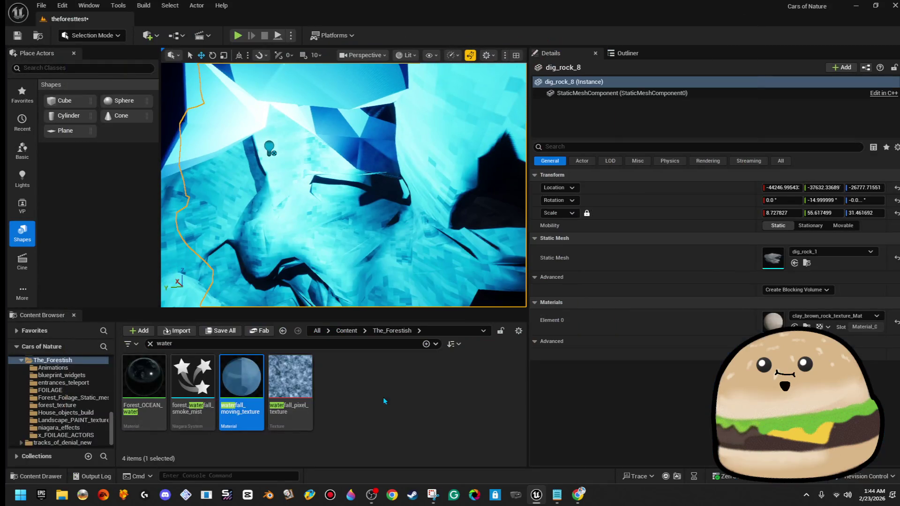
click(642, 57)
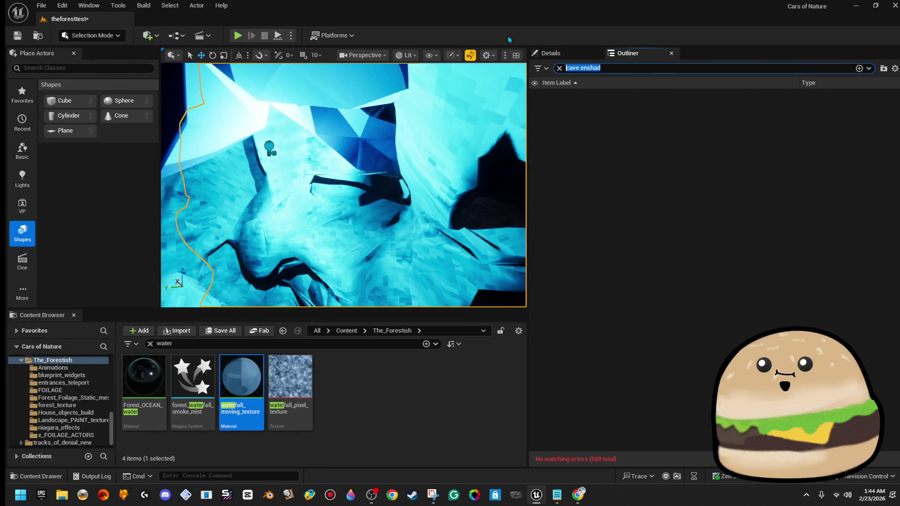
click(564, 56)
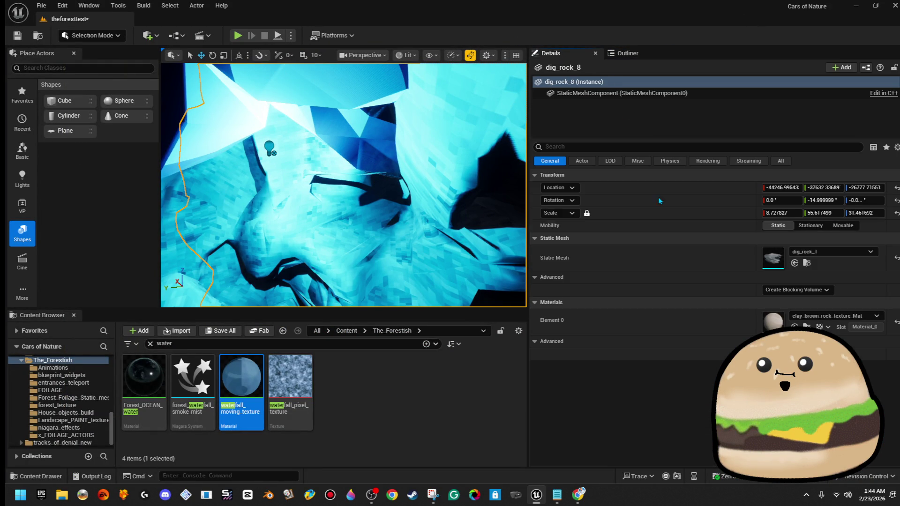
text(sahd)
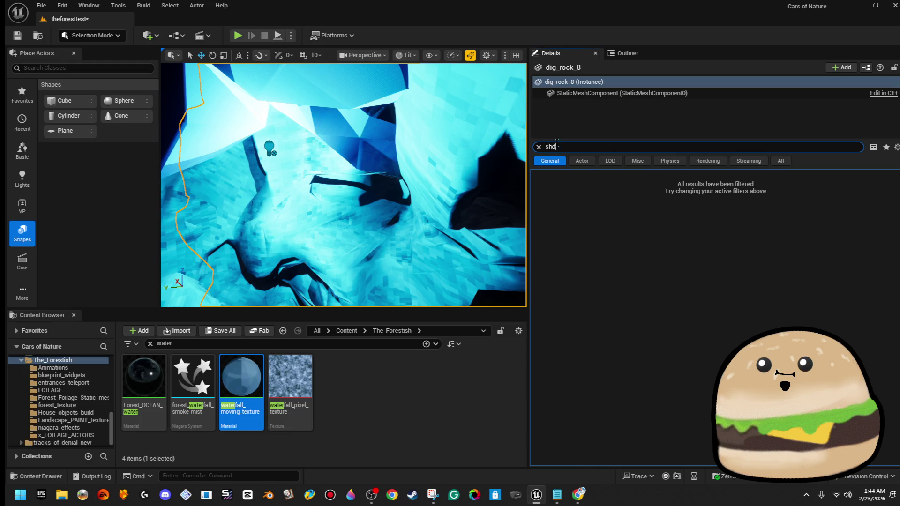
text(d)
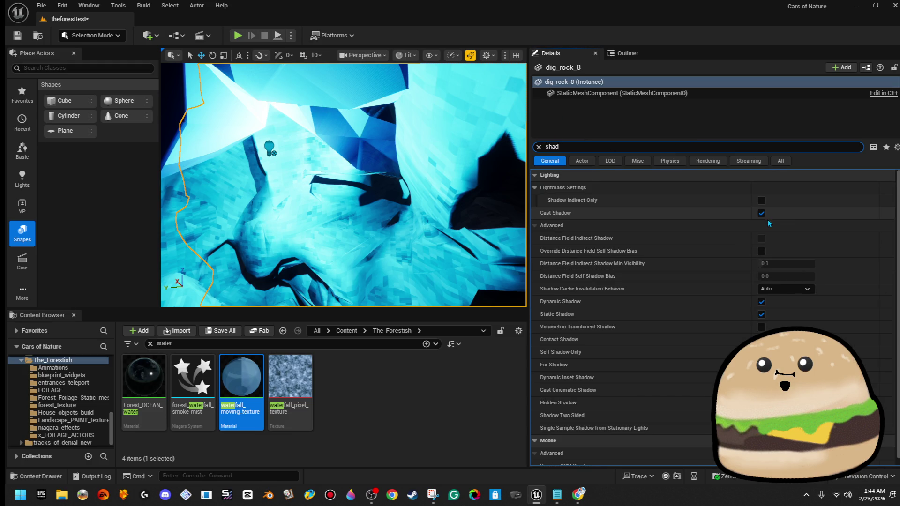
click(762, 214)
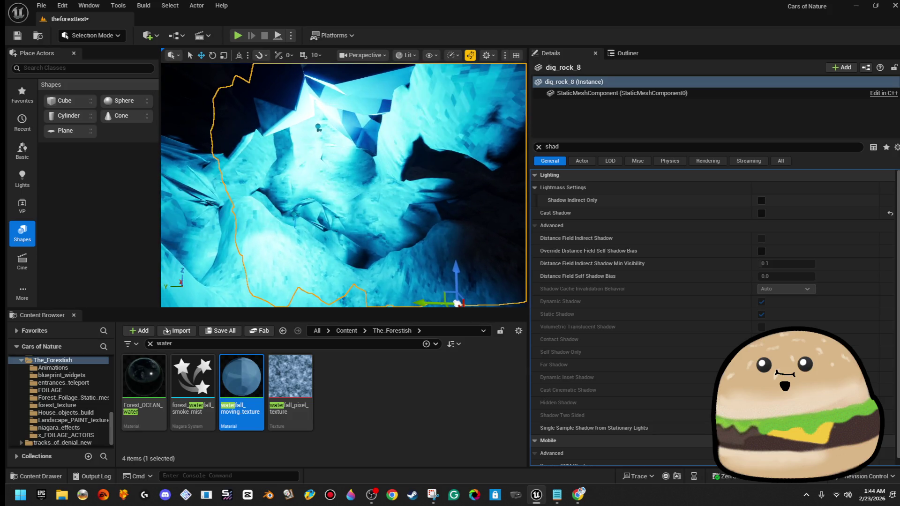
click(468, 141)
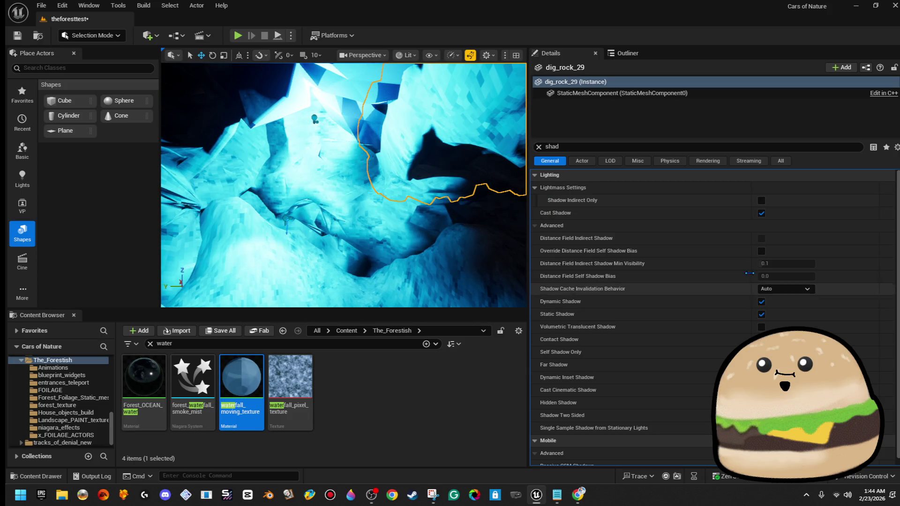
click(761, 213)
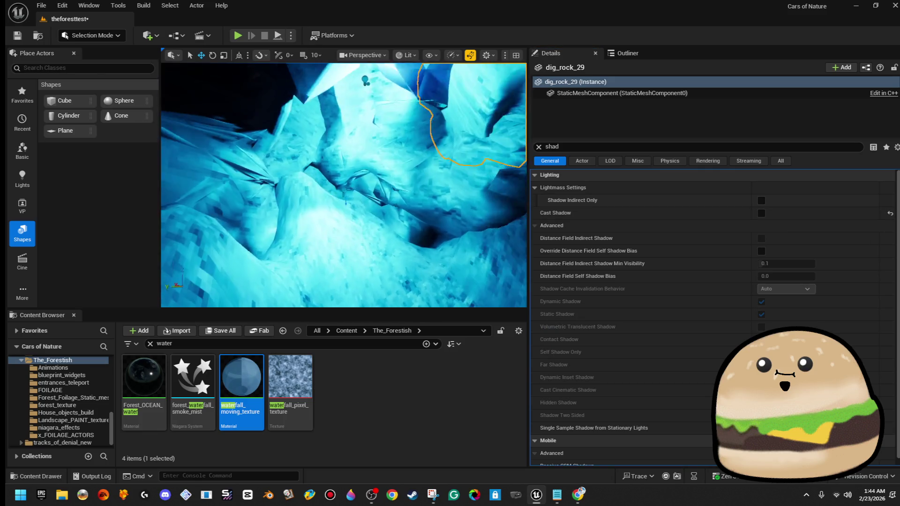
click(263, 140)
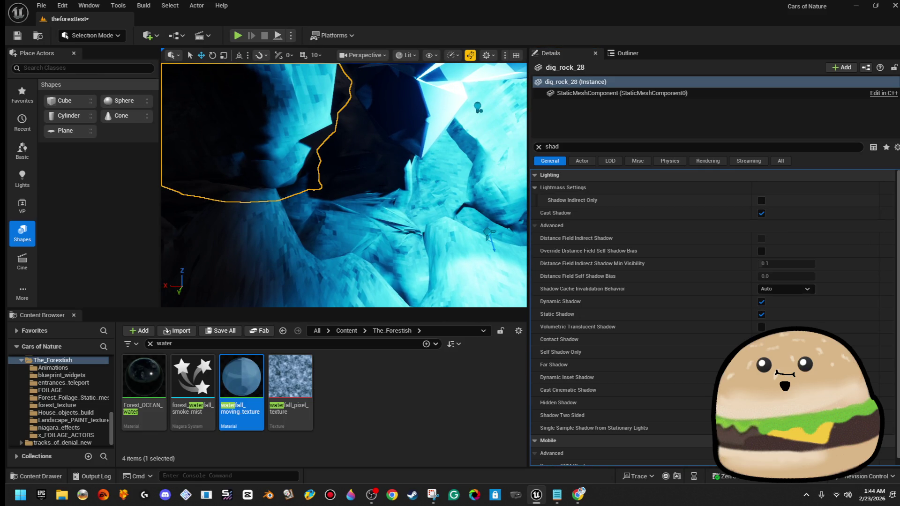
- Select dig_rock_1 to dig_rock_29, set Cast Shadow off, Shadow Indirect Only on, and save
click(642, 56)
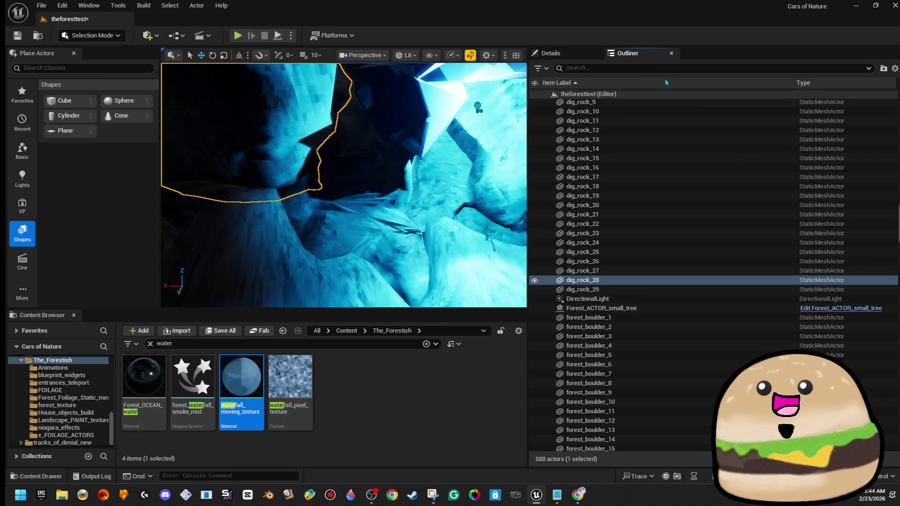
click(682, 290)
scroll(680, 290, up, 5)
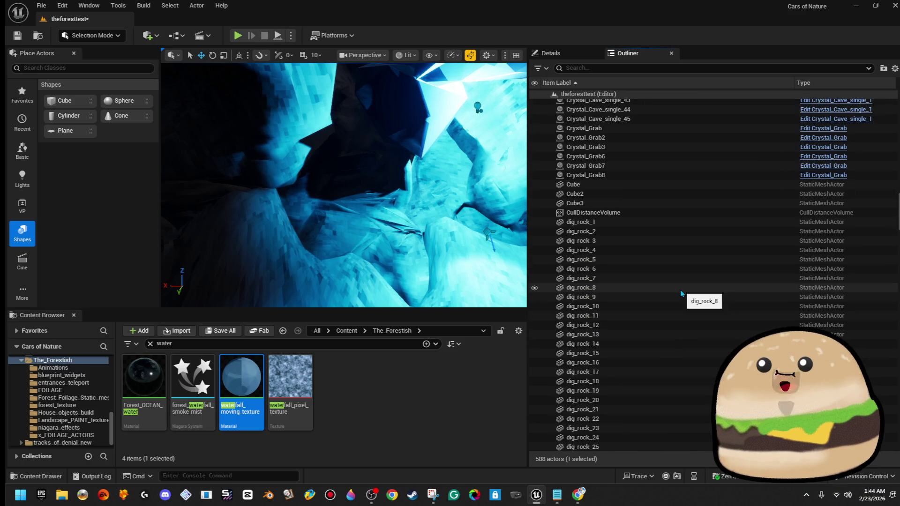
shift+click(698, 222)
click(562, 56)
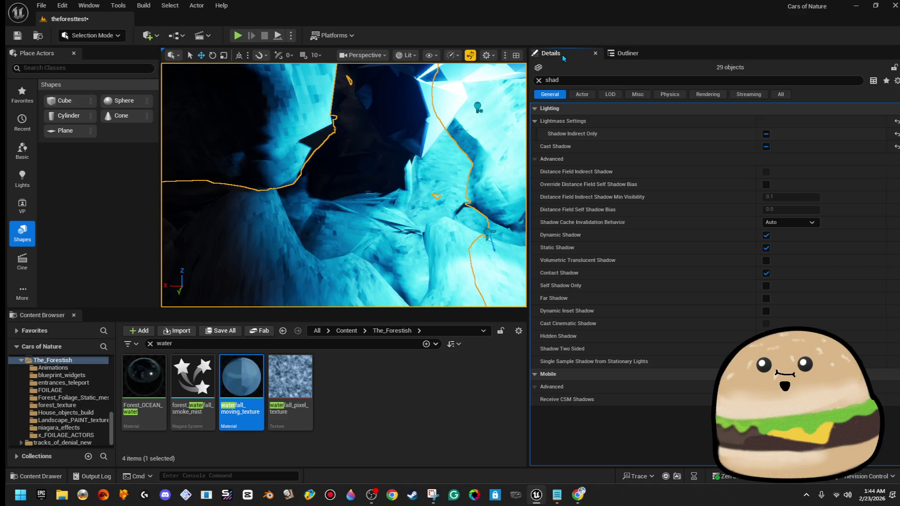
click(766, 148)
click(766, 147)
click(766, 147)
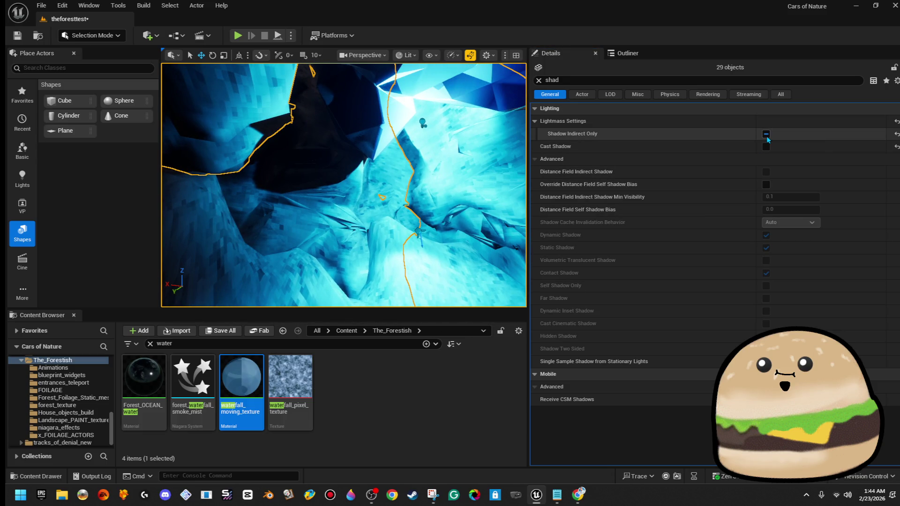
click(766, 134)
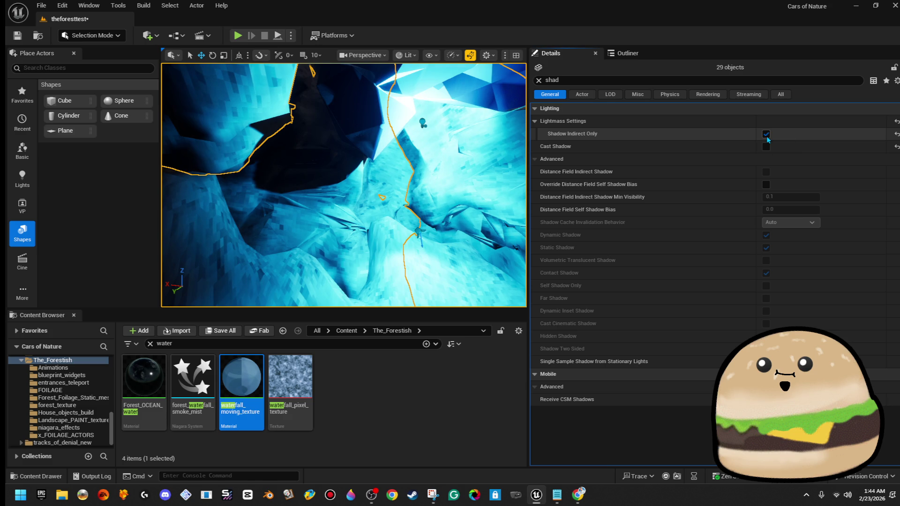
click(766, 134)
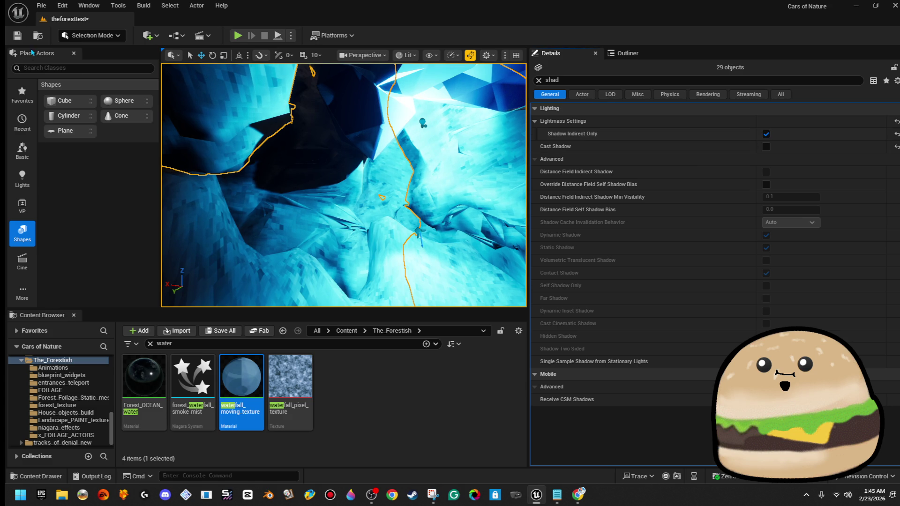
click(19, 38)
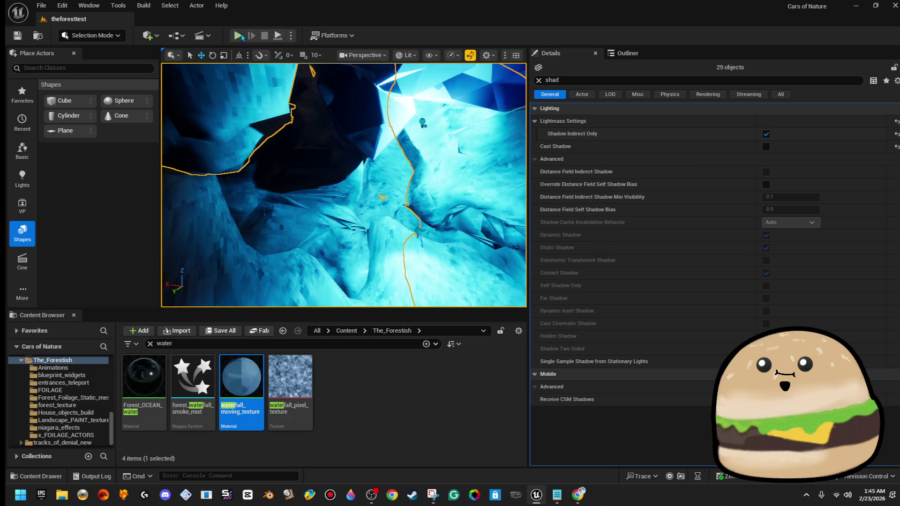
- Run a brief full-screen play test of the cave level, then stop it
key(alt+p)
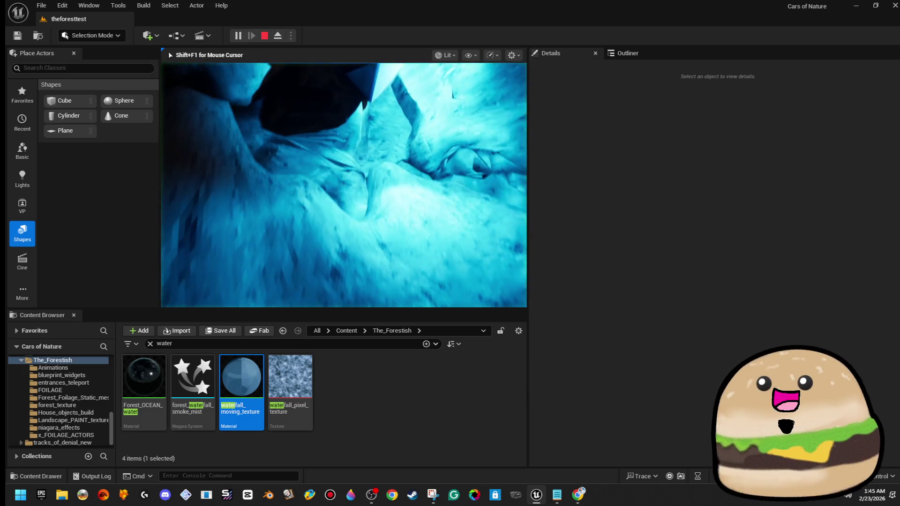
key(F11)
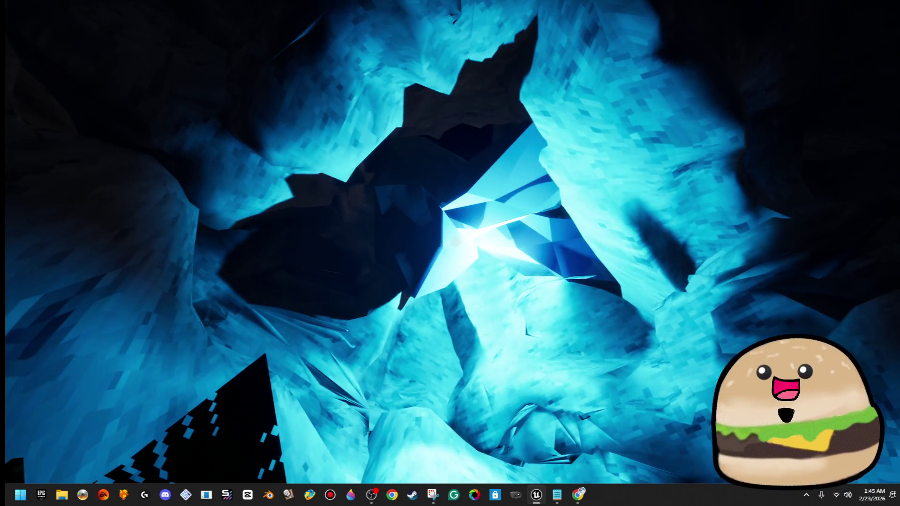
key(Escape)
- Select the three central crystal clusters and restore the full editor layout
click(448, 219)
ctrl+click(520, 136)
ctrl+click(572, 243)
key(F11)
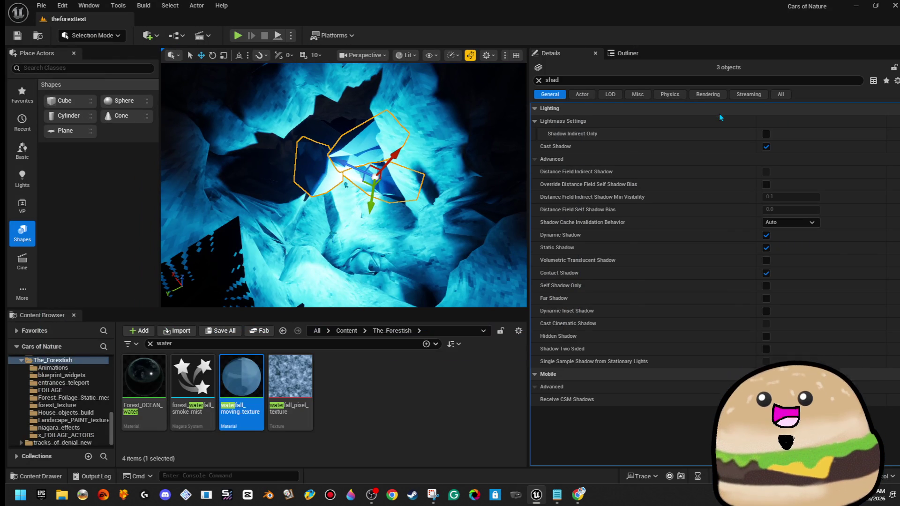
- Turn off Cast Shadow on the three crystals and frame them in the view
click(767, 147)
key(f)
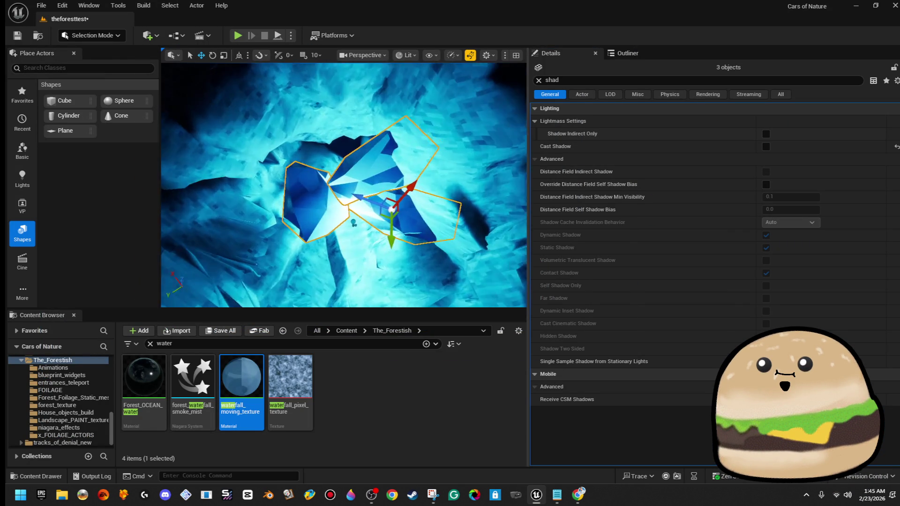
mouse_move(394, 191)
mouse_down()
mouse_move(313, 149)
mouse_move(349, 166)
mouse_up()
drag(378, 240, 378, 240)
- Rotate the three crystals about 65 degrees, then select dig_rock_29
key(e)
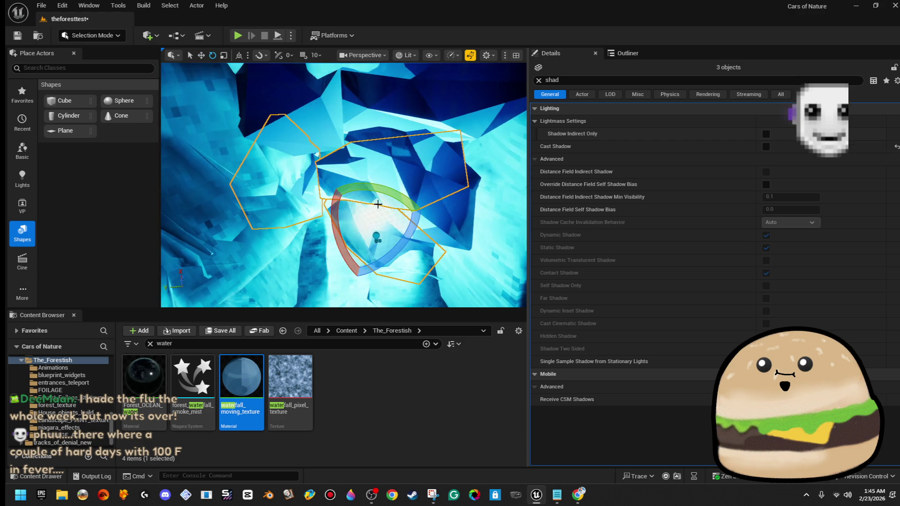
drag(357, 185, 399, 196)
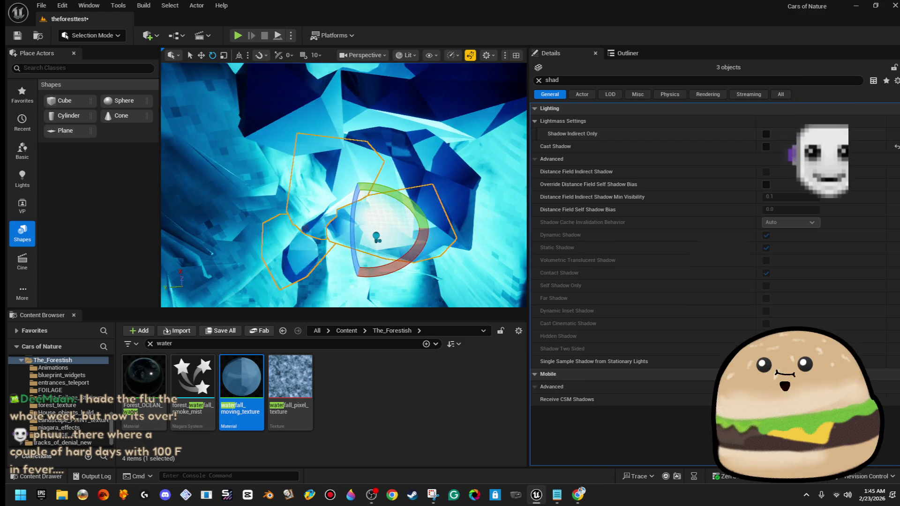
click(501, 168)
scroll(501, 168, up, 3)
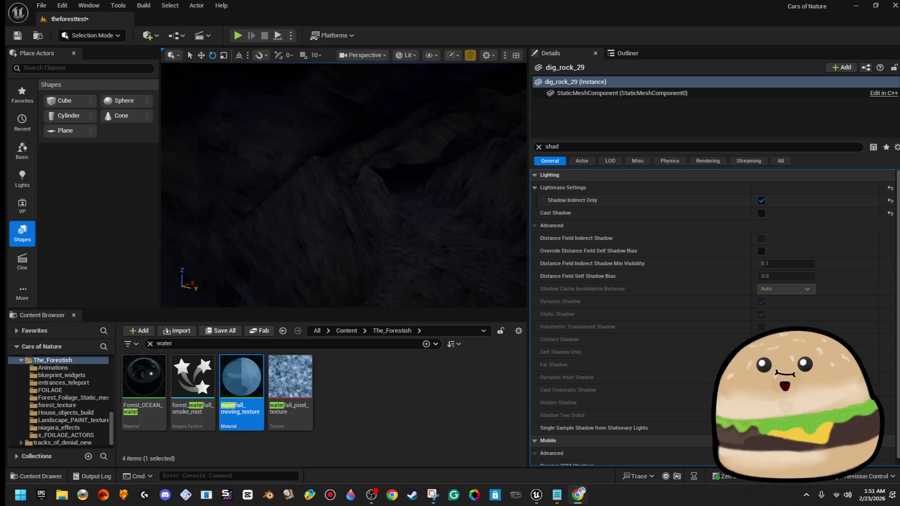
- Fly into the blue cave passage, delete the floor ferns, then undo to restore them
click(539, 147)
drag(342, 188, 412, 176)
mouse_move(383, 207)
mouse_down()
mouse_move(408, 200)
mouse_move(383, 207)
mouse_up()
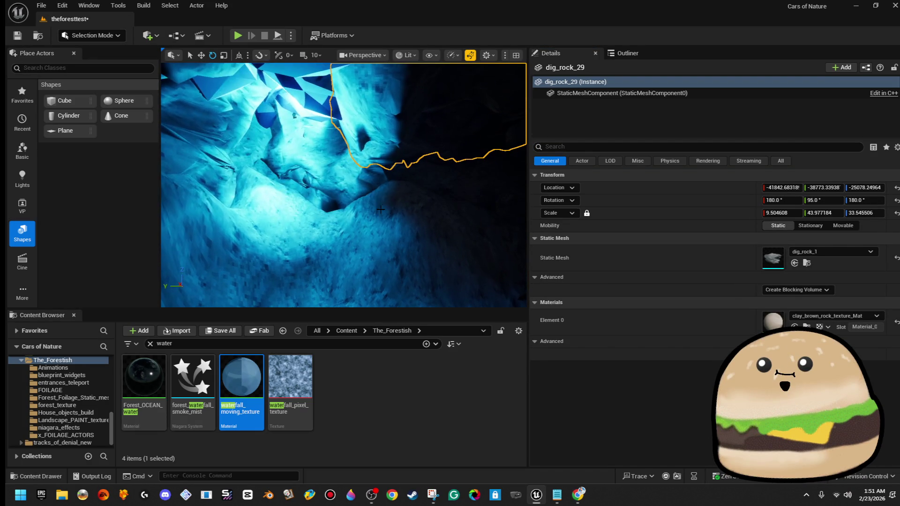
drag(429, 180, 398, 218)
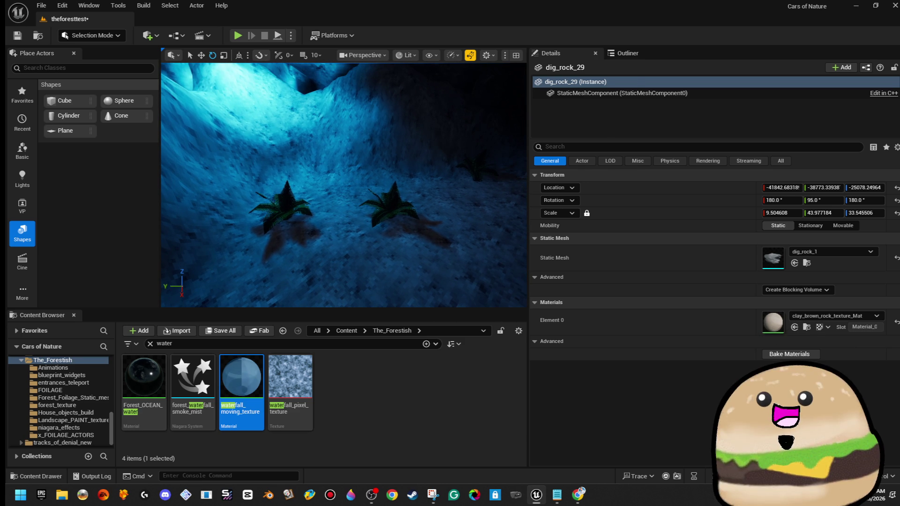
click(413, 202)
key(Delete)
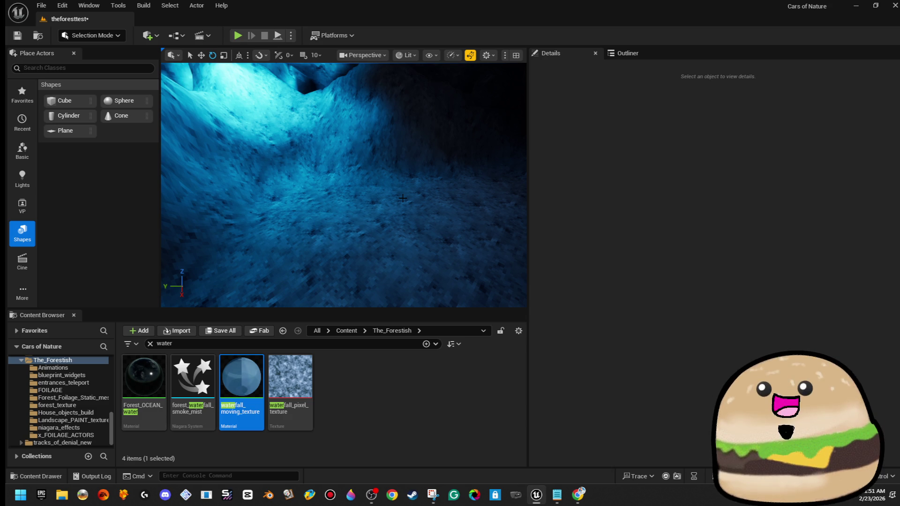
key(ctrl+z)
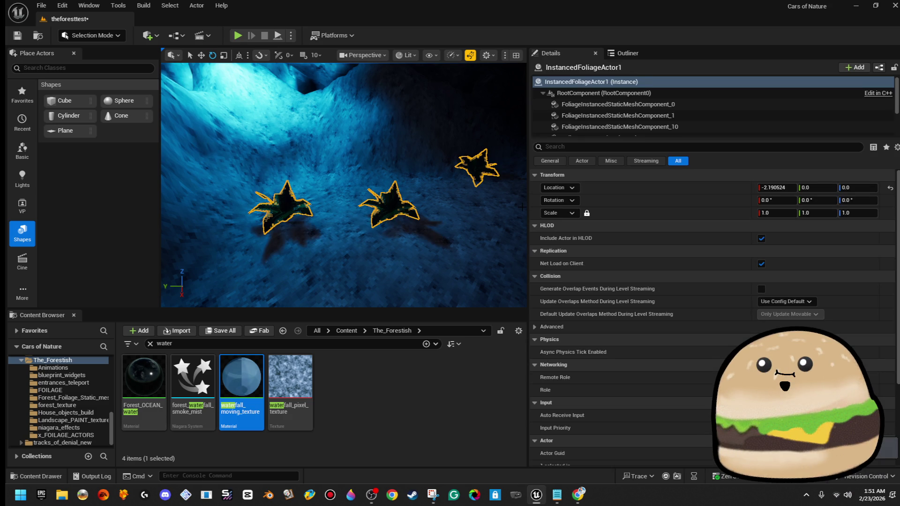
- Select the cave floor landscape, fly toward the waterfall, and select the water plane
click(341, 137)
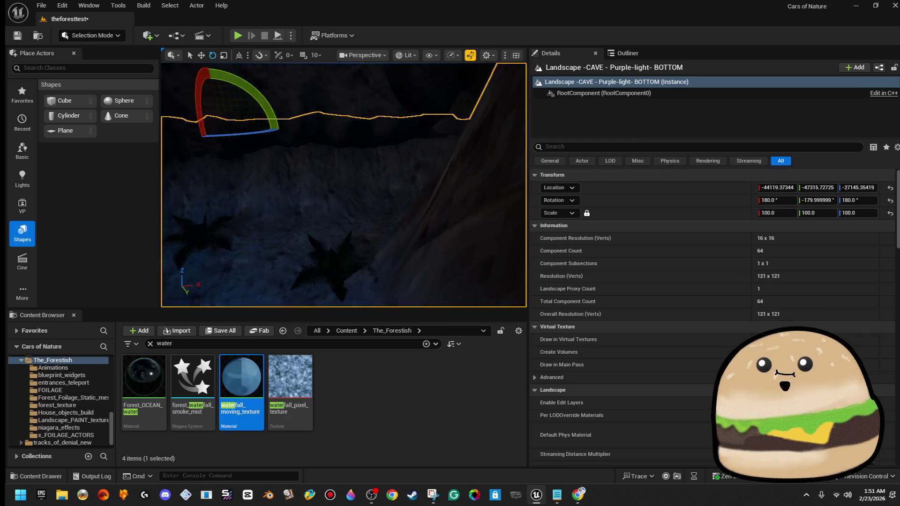
key(w)
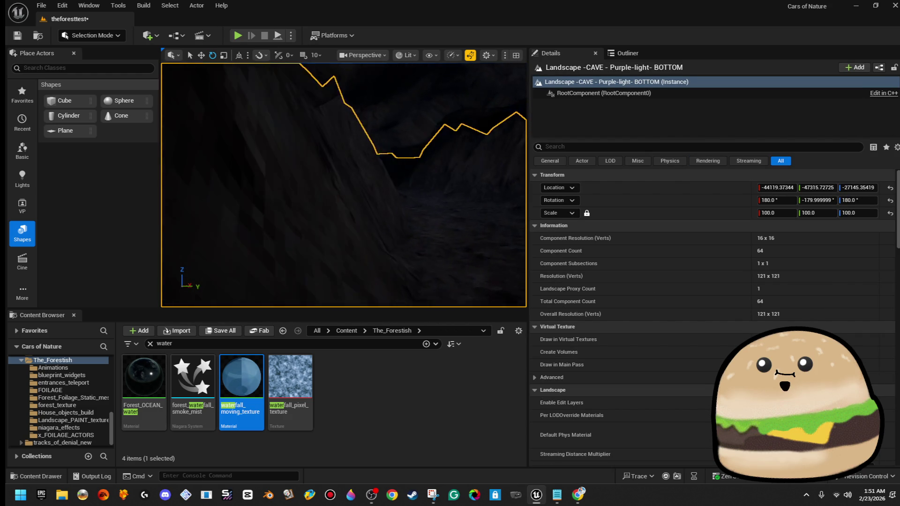
key(s)
key(w)
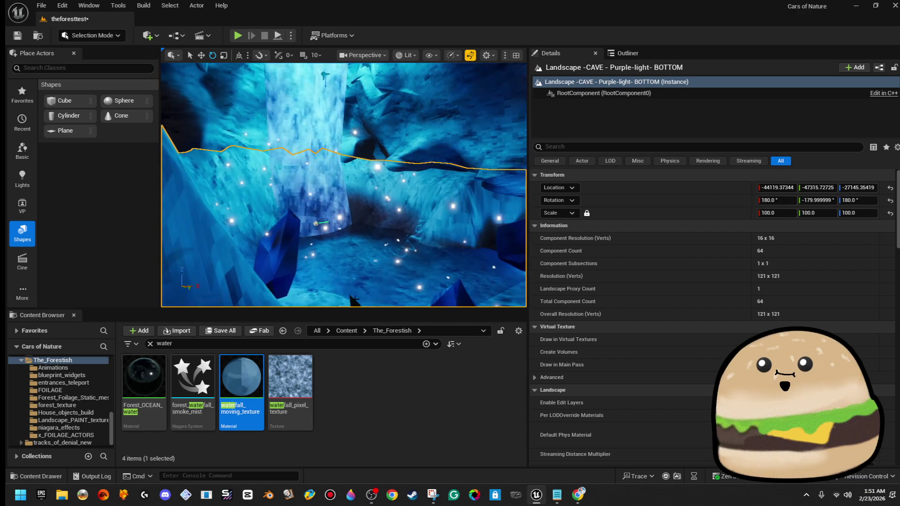
click(355, 299)
- Scale the Forest_OCEAN_water plane up to about 192.8 × 203.6 in X and Y
key(w)
key(w)
key(r)
drag(393, 229, 396, 226)
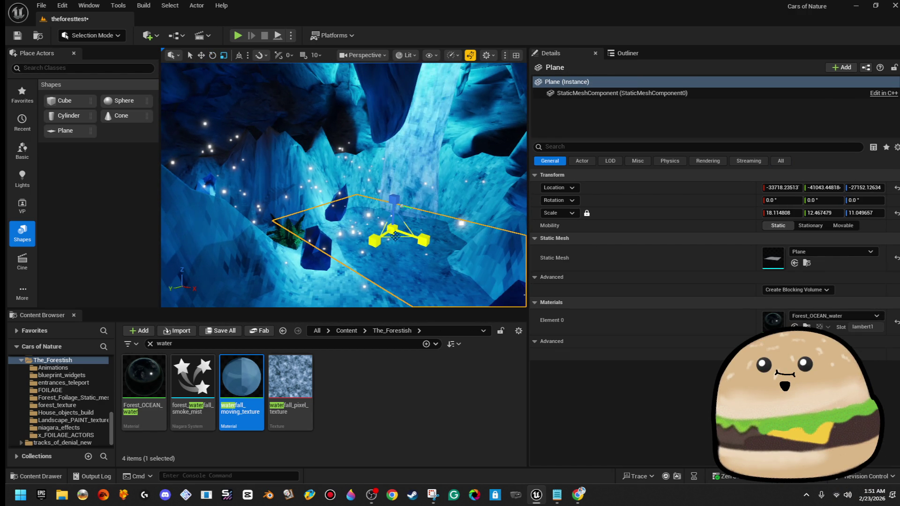
drag(393, 230, 431, 211)
drag(327, 205, 328, 213)
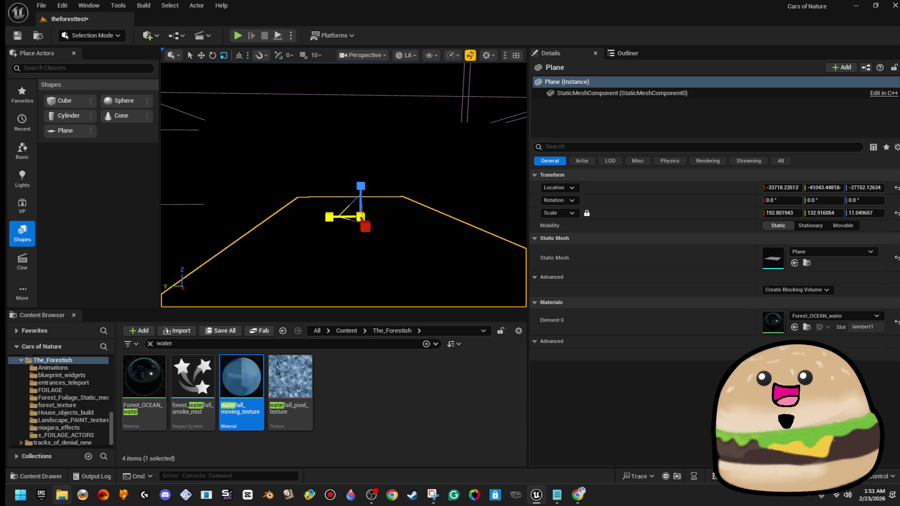
key(w)
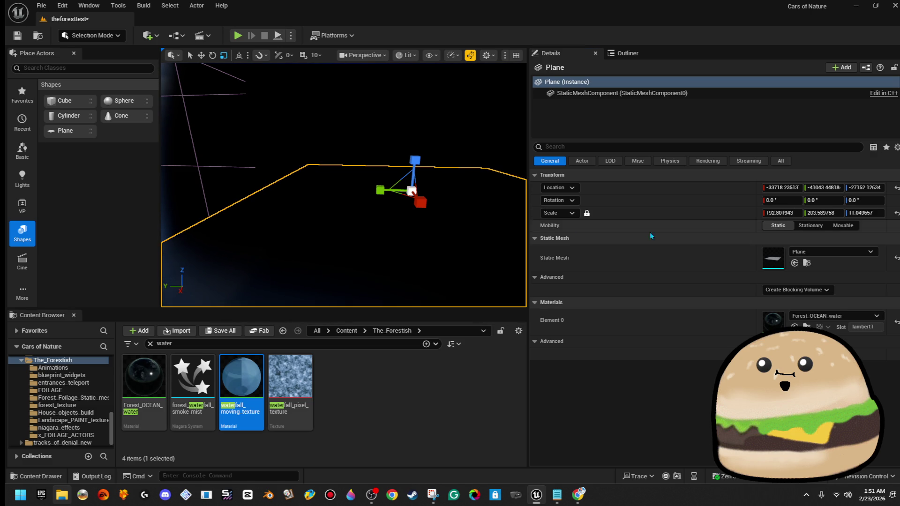
- Shift the water plane along X to about -37997 and view it near the waterfall
mouse_move(375, 211)
mouse_down()
mouse_move(323, 187)
mouse_move(380, 193)
mouse_up()
key(w)
key(a)
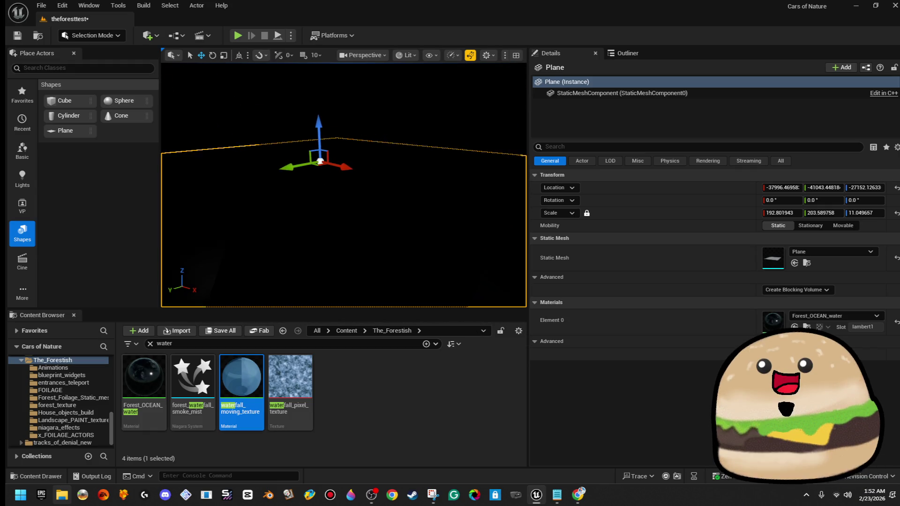
key(d)
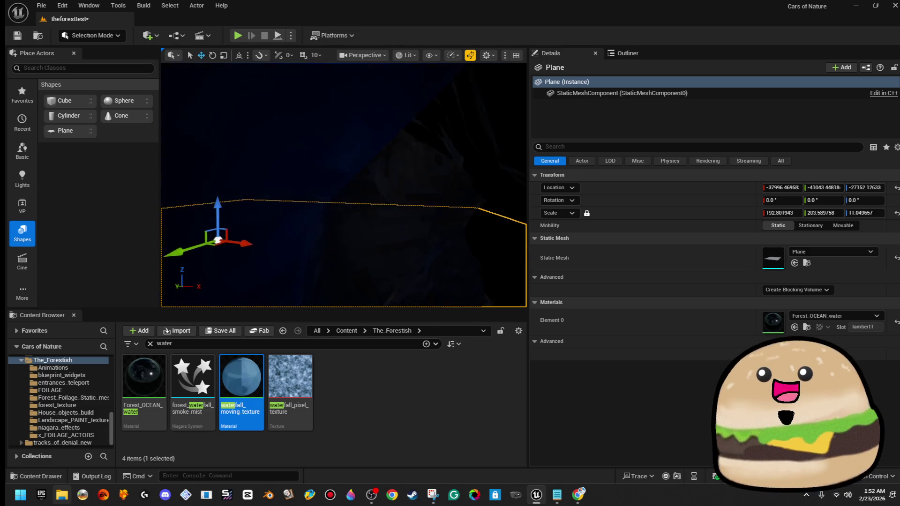
key(q)
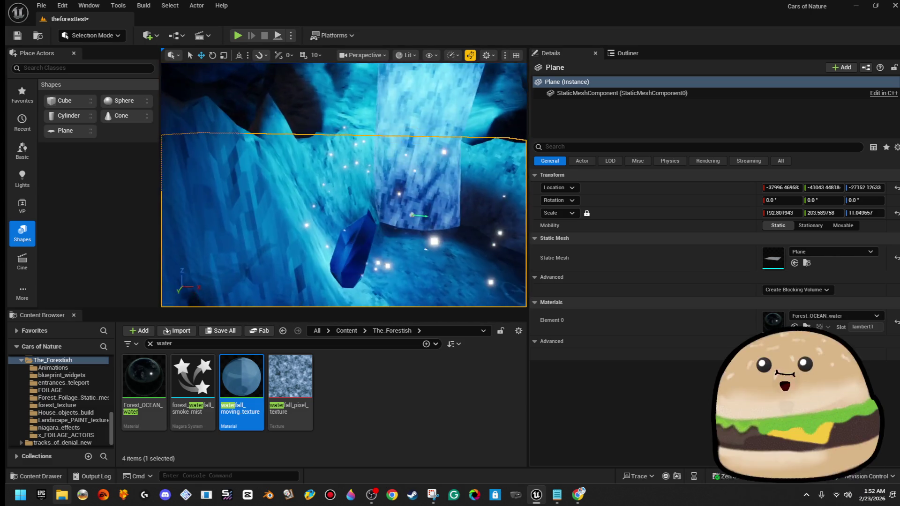
key(w)
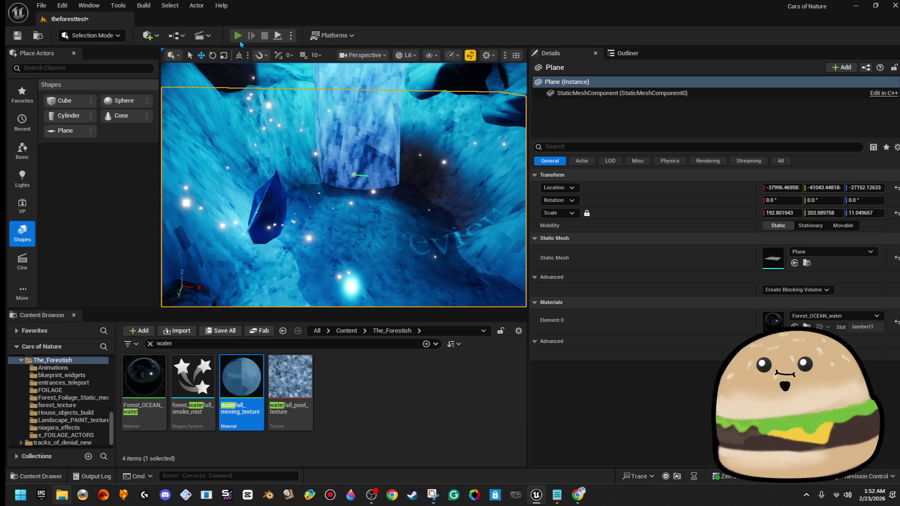
key(alt+p)
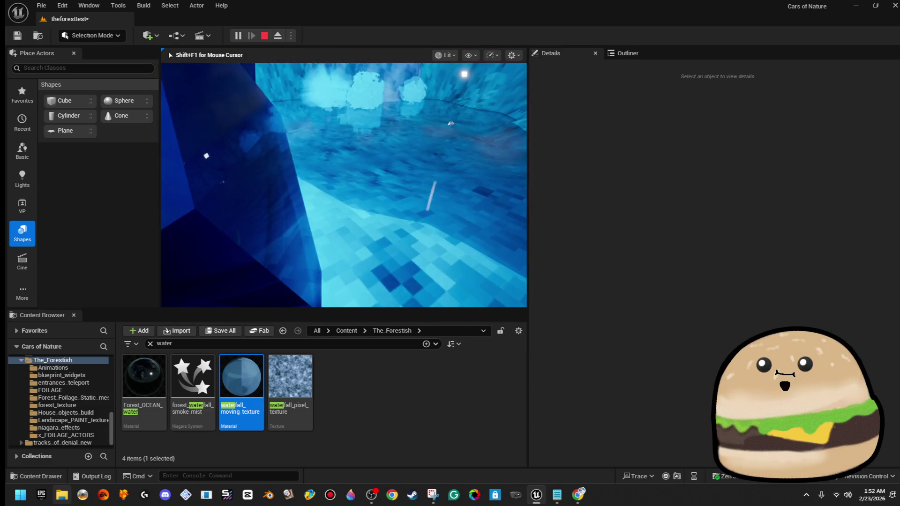
key(F11)
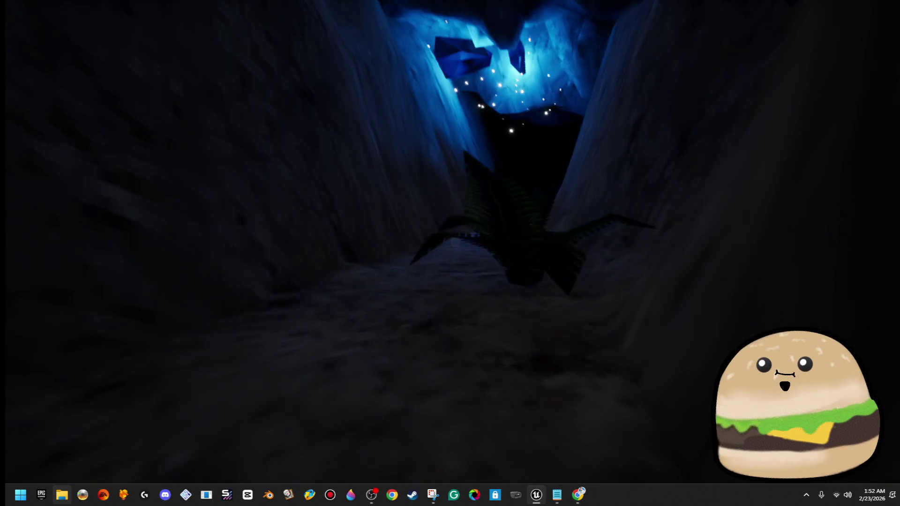
key(Escape)
drag(509, 189, 544, 201)
key(F11)
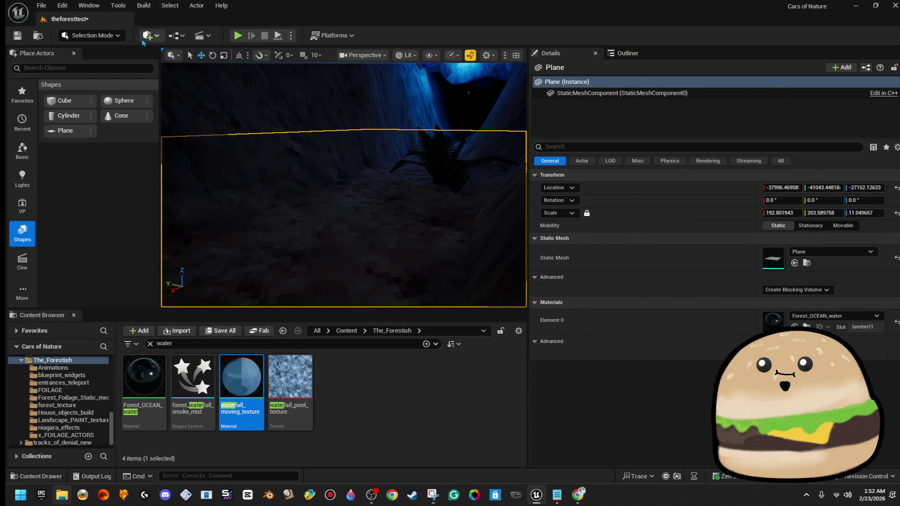
- Switch to Landscape Mode and pick the Sculpt Erosion tool
click(92, 35)
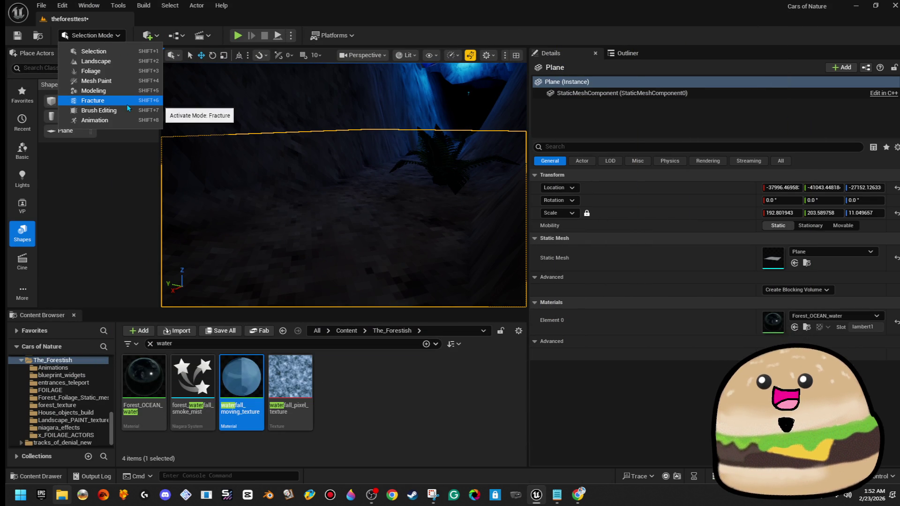
click(117, 61)
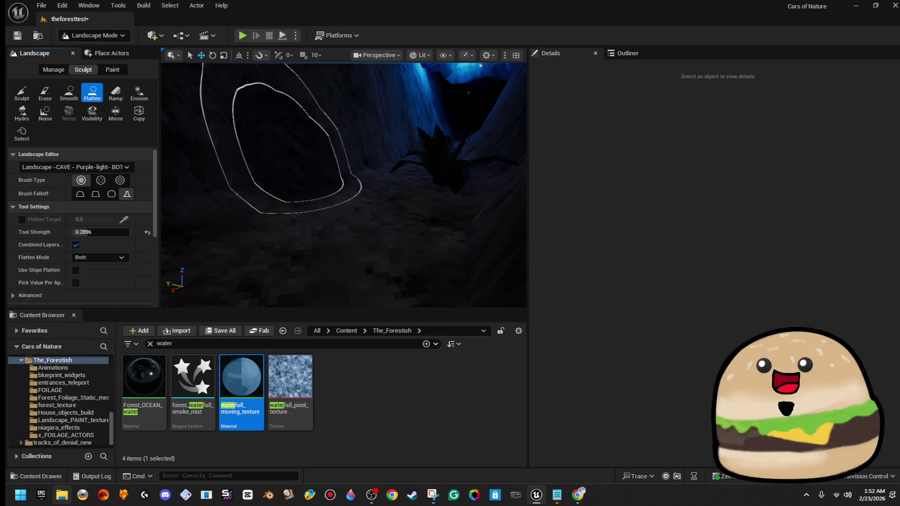
click(139, 93)
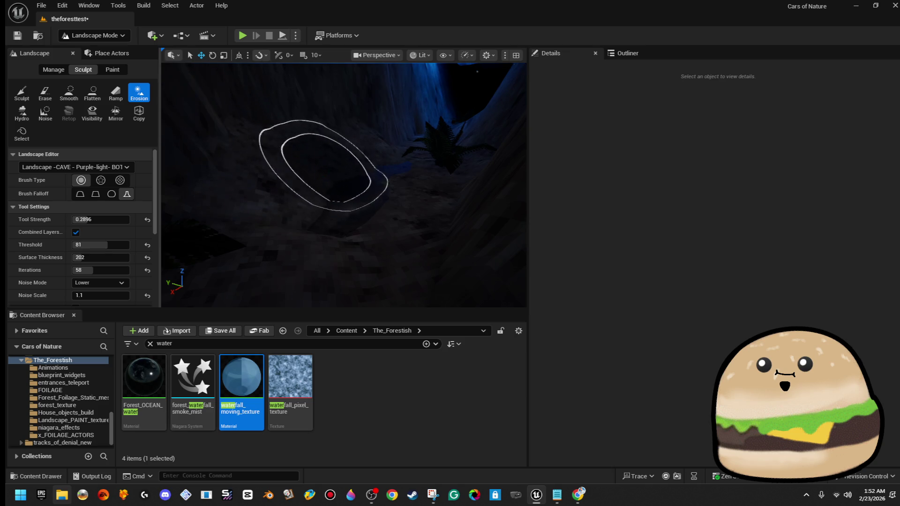
- Erode the right cave wall and the cave floor near the ferns
scroll(372, 181, up, 3)
scroll(344, 185, up, 5)
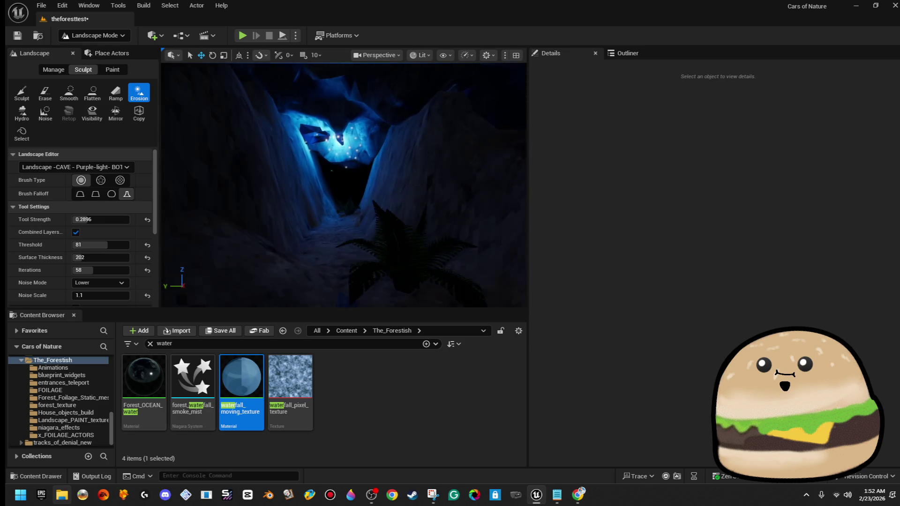
scroll(344, 185, up, 4)
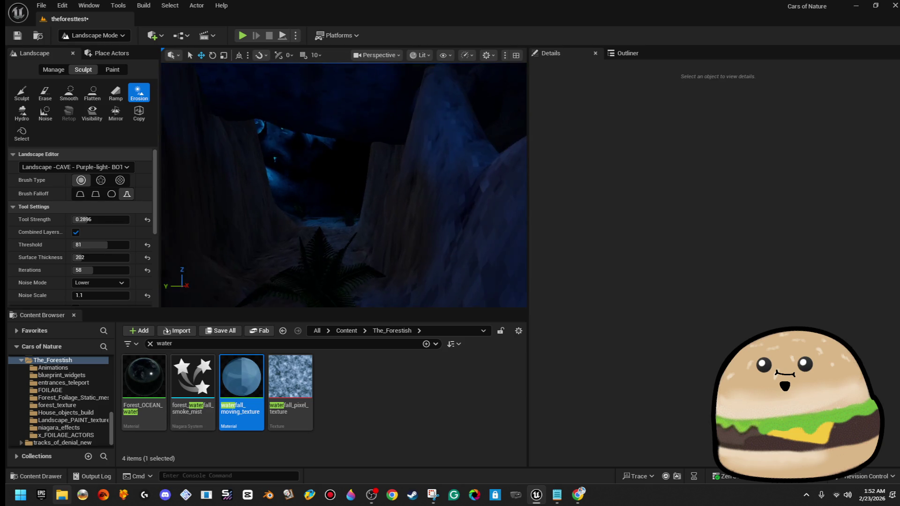
scroll(394, 248, up, 5)
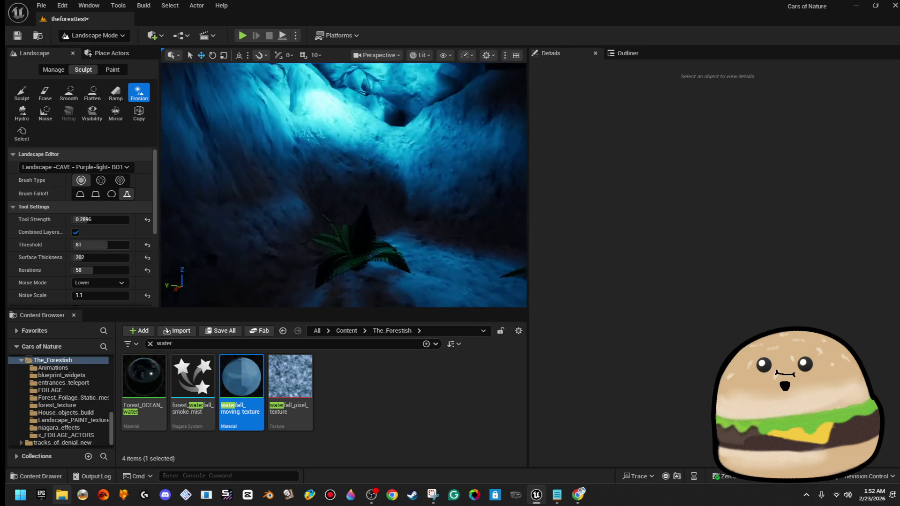
scroll(344, 185, up, 3)
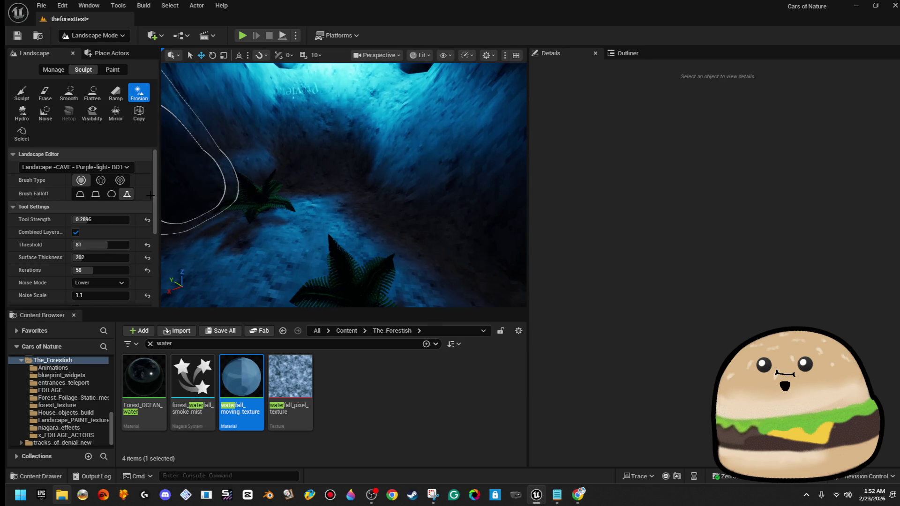
scroll(342, 154, up, 3)
mouse_move(321, 150)
mouse_down()
mouse_move(442, 165)
mouse_move(426, 120)
mouse_move(254, 160)
mouse_up()
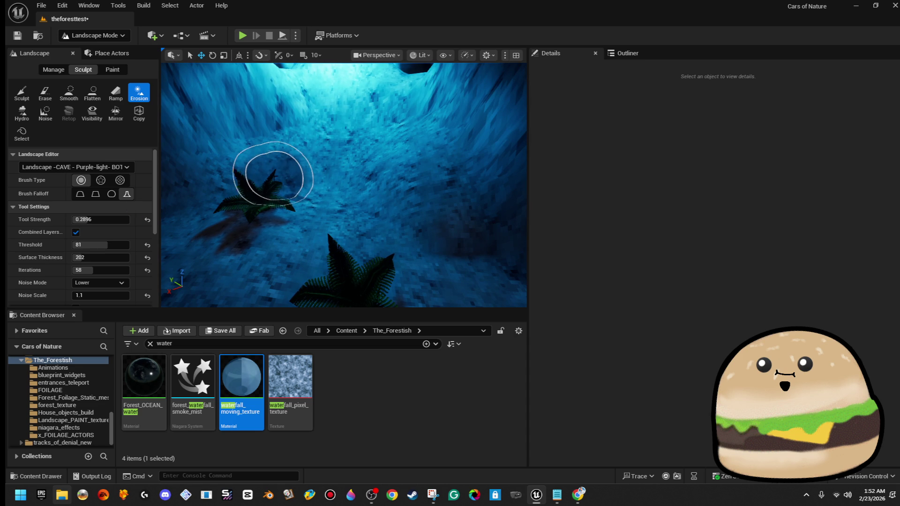
mouse_move(321, 200)
mouse_down()
mouse_move(414, 199)
mouse_move(426, 169)
mouse_move(390, 192)
mouse_up()
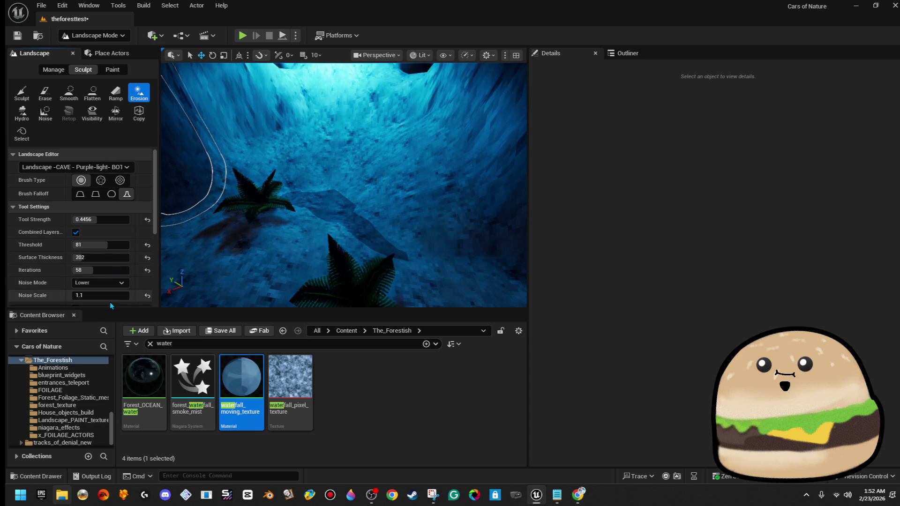
scroll(113, 290, down, 4)
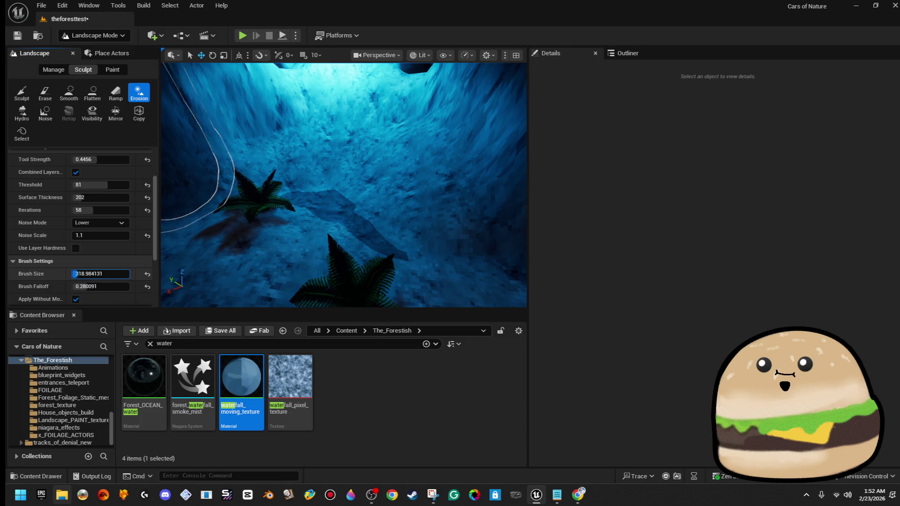
- Enlarge the erosion brush to about 823 and erode the cave ceiling into jagged shapes
key(bracketright)
key(bracketright)
key(bracketright)
key(Up)
key(Up)
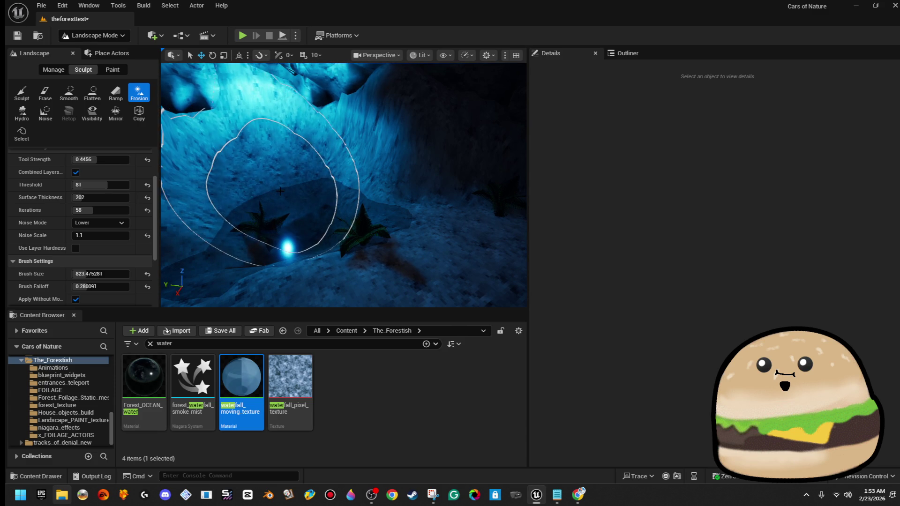
drag(280, 191, 285, 176)
- Fly through the cave toward the glowing light and palms to inspect it
key(Up)
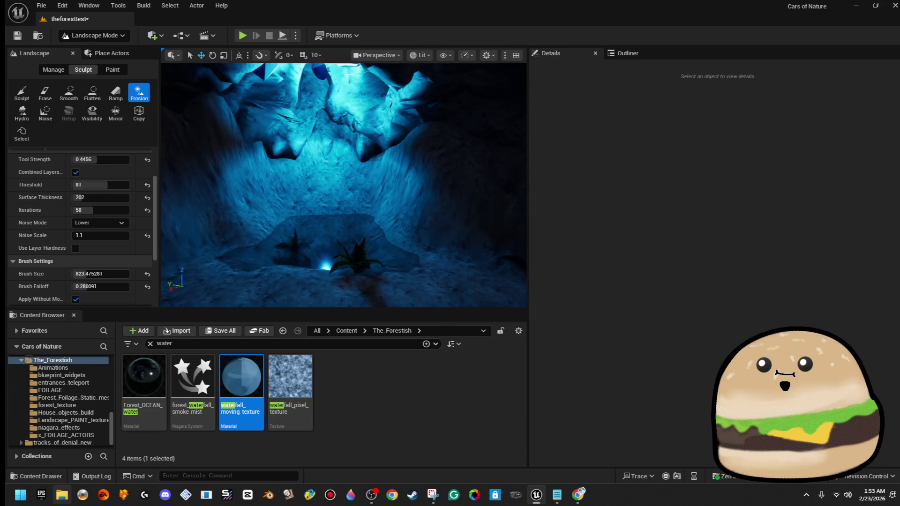
key(Down)
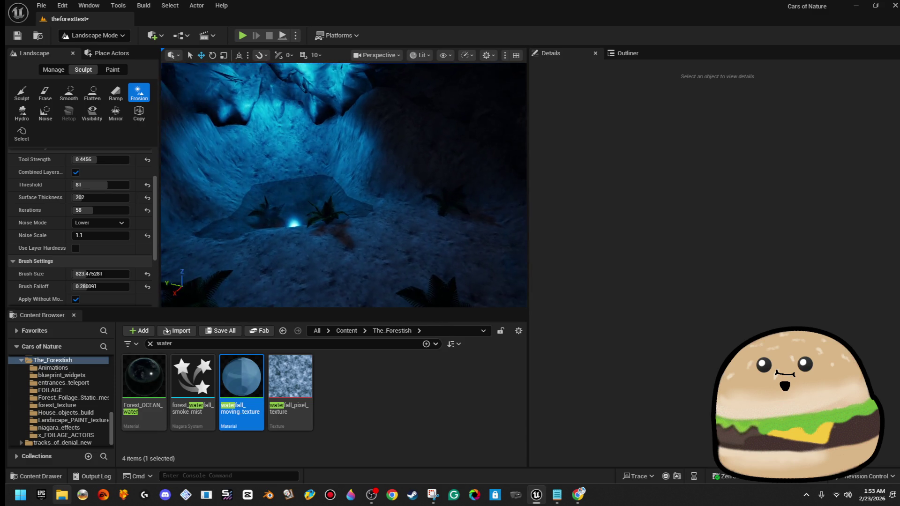
key(Up)
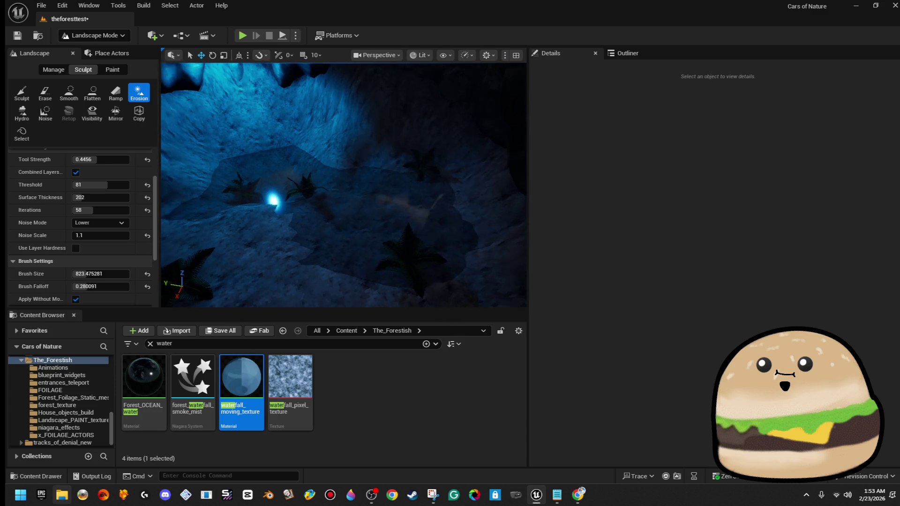
key(Up)
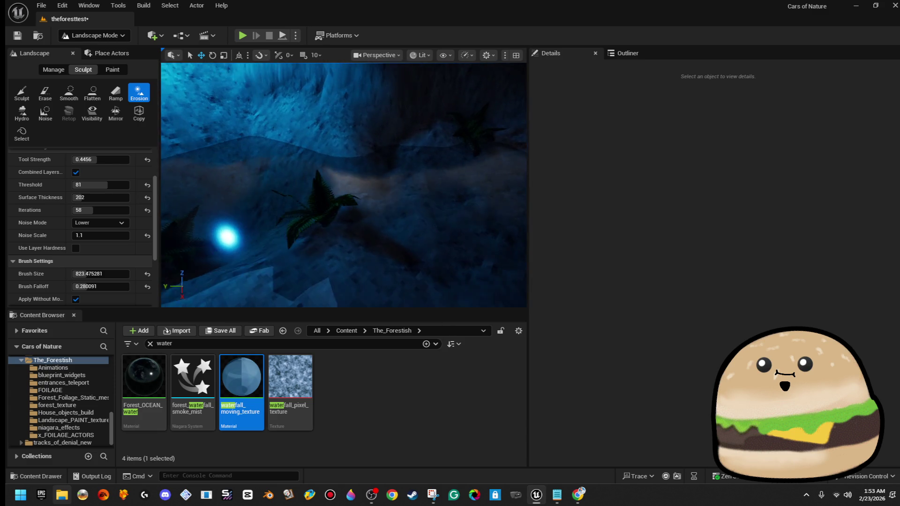
key(Up)
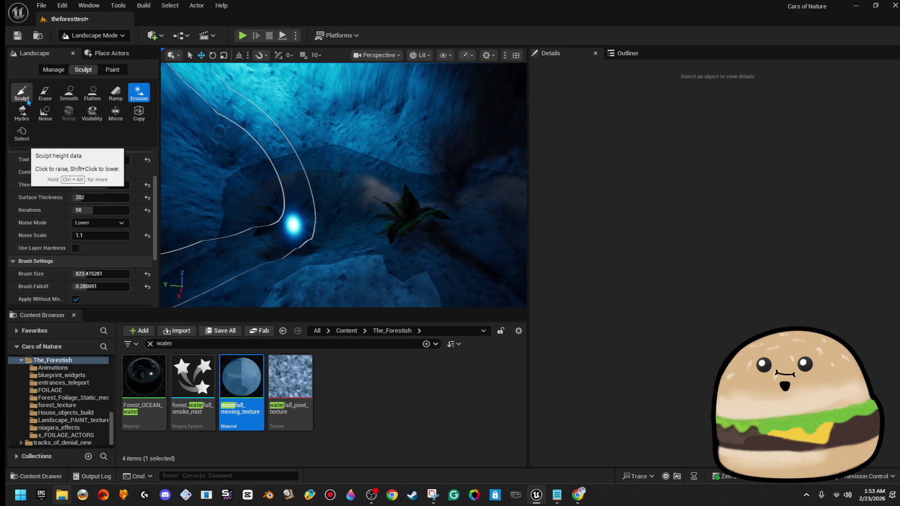
- Pick Flatten and lower the brush strength to 0.2176
click(92, 92)
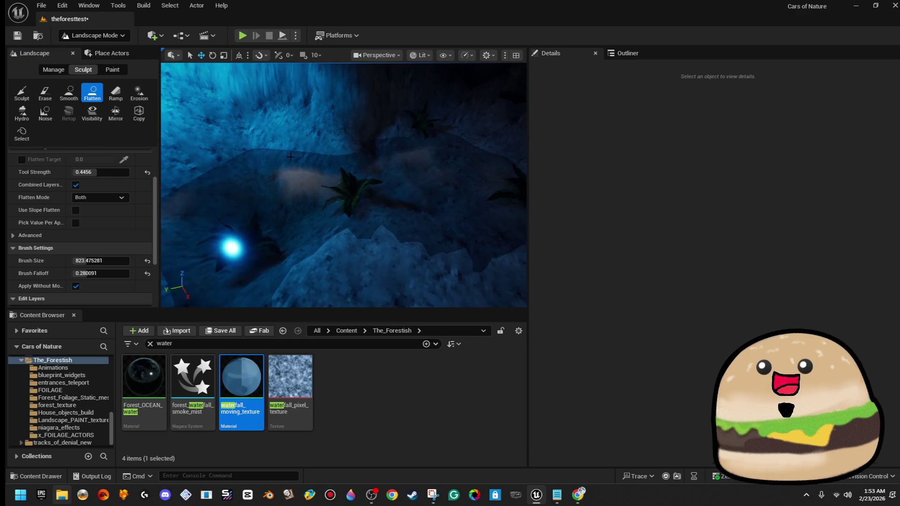
key(Up)
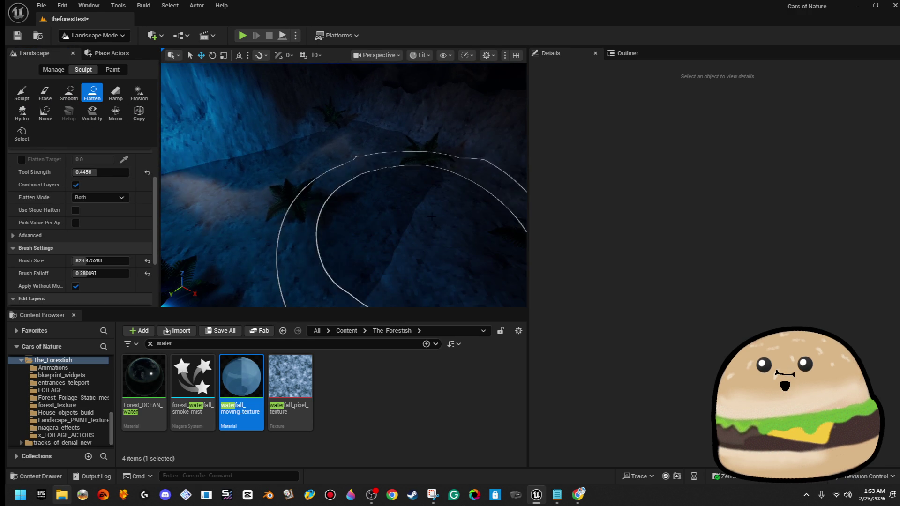
key(Up)
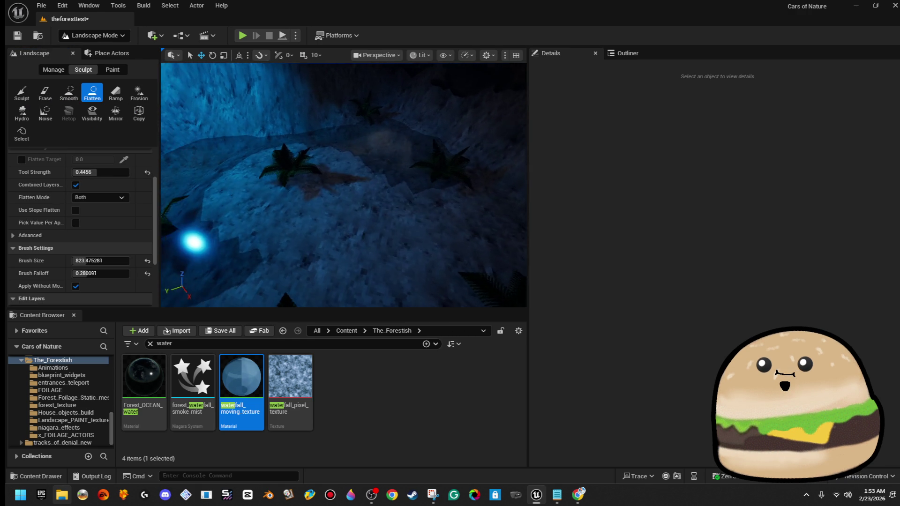
drag(101, 172, 84, 172)
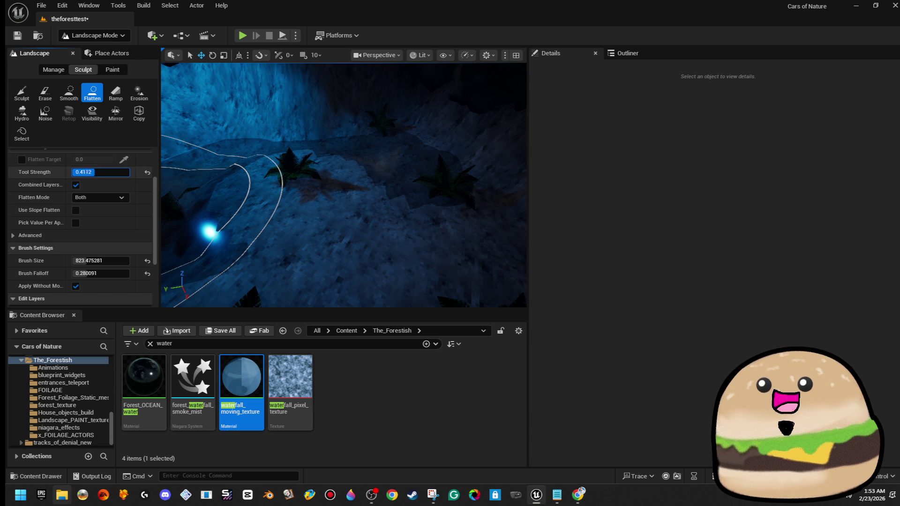
- Return to Erosion, frame the ferns and light, then switch to Sculpt raise/lower
click(139, 92)
key(Up)
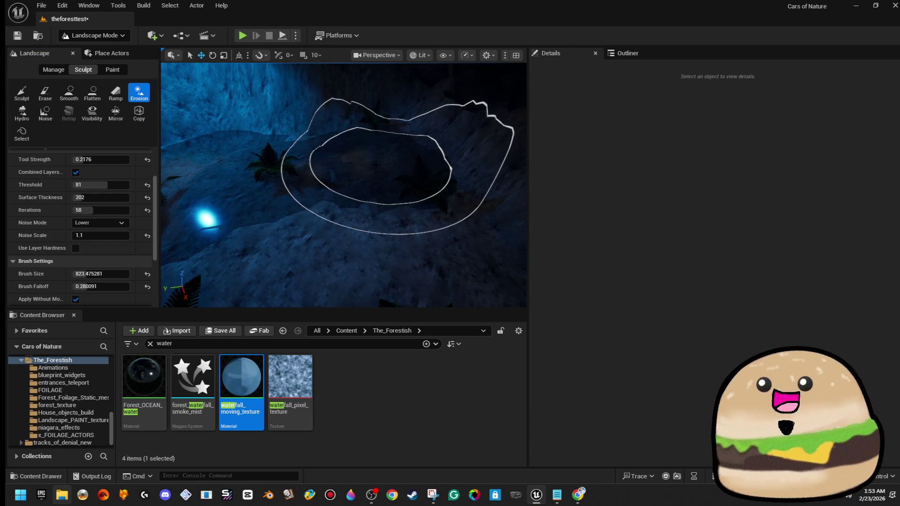
key(Down)
key(Up)
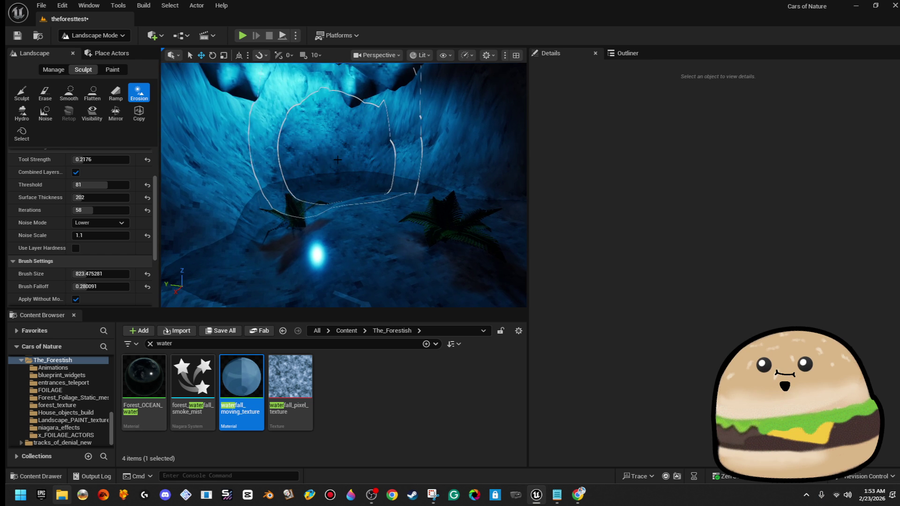
click(21, 93)
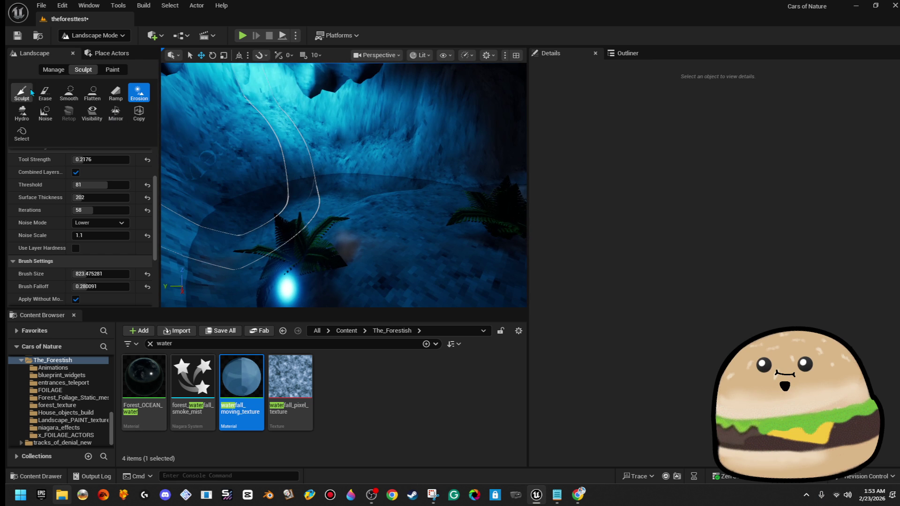
click(101, 38)
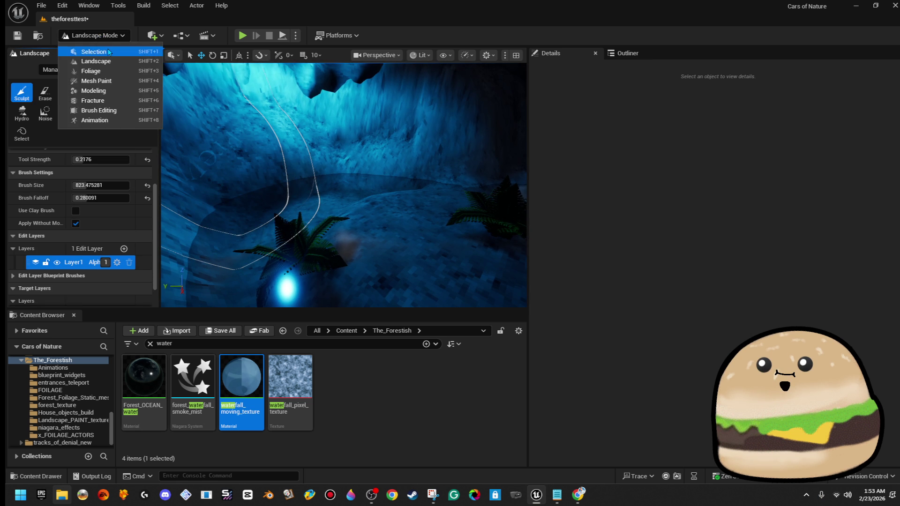
click(85, 51)
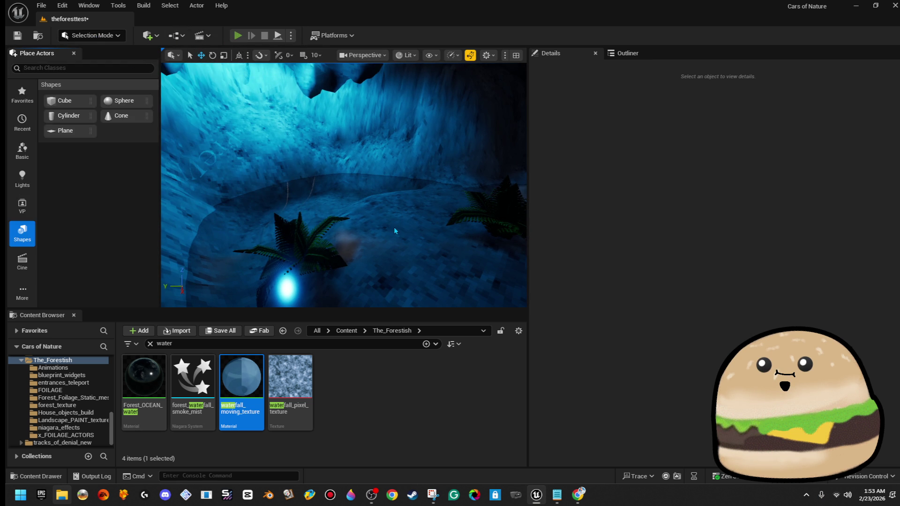
key(alt+p)
key(F11)
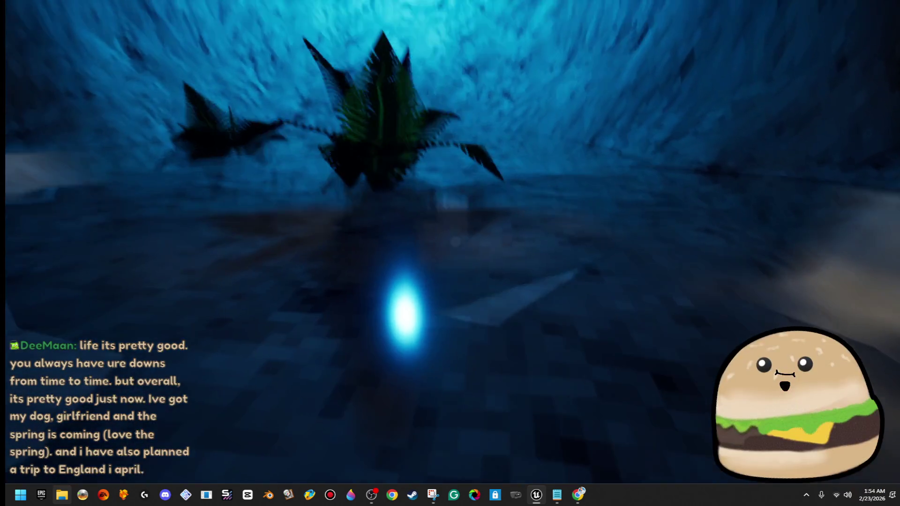
key(ctrl+shift+t)
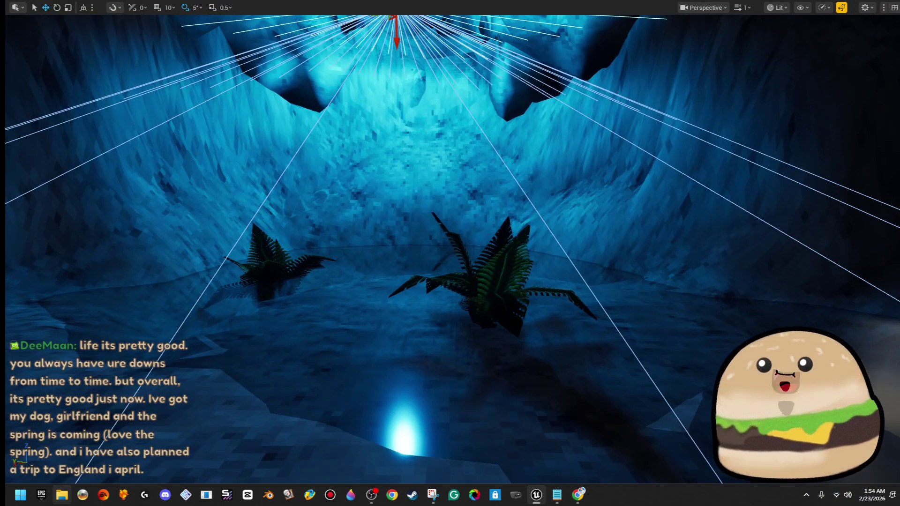
key(F11)
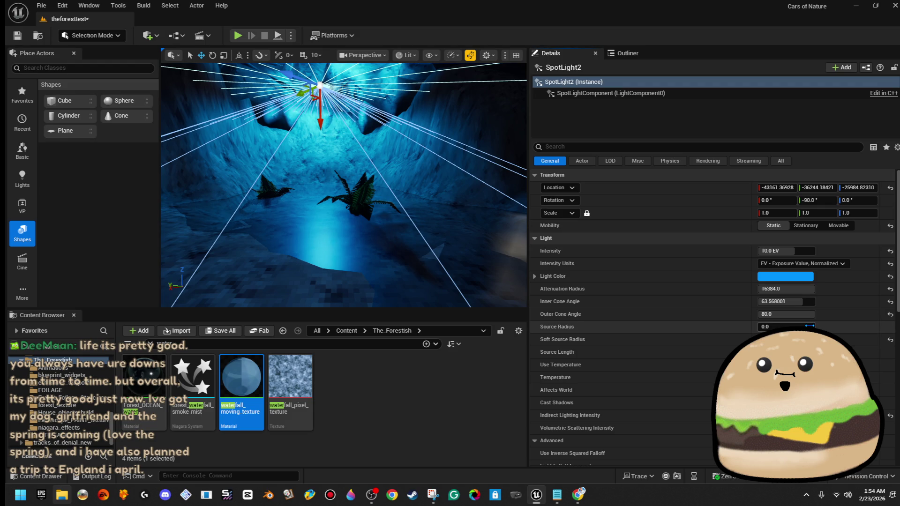
drag(809, 327, 839, 326)
text(0)
key(Return)
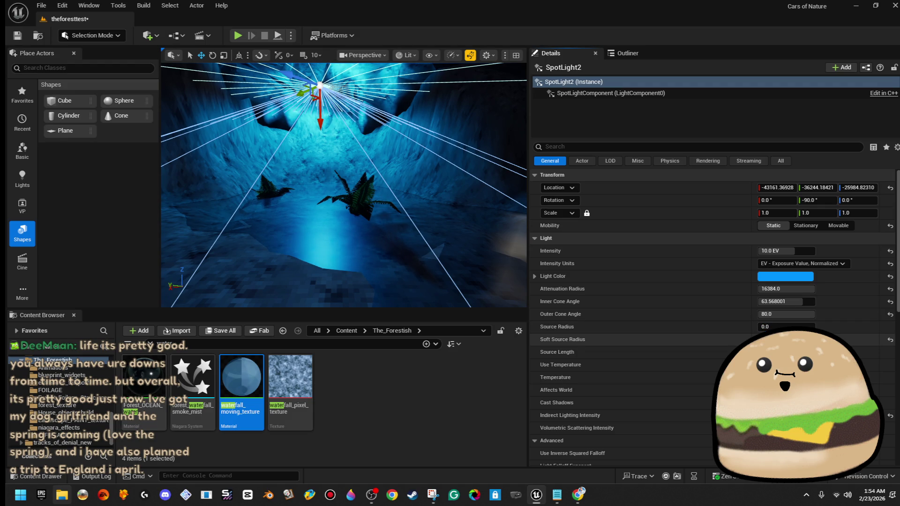
drag(362, 237, 359, 184)
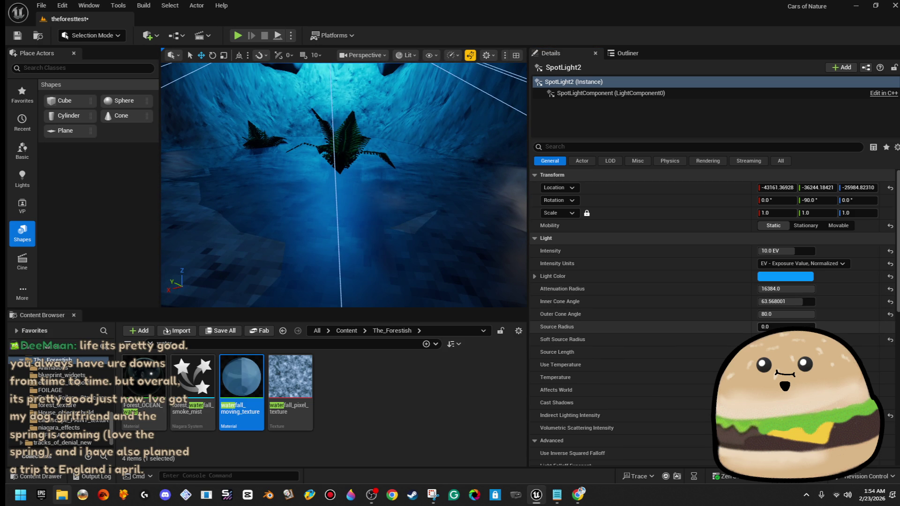
text(1000)
key(Return)
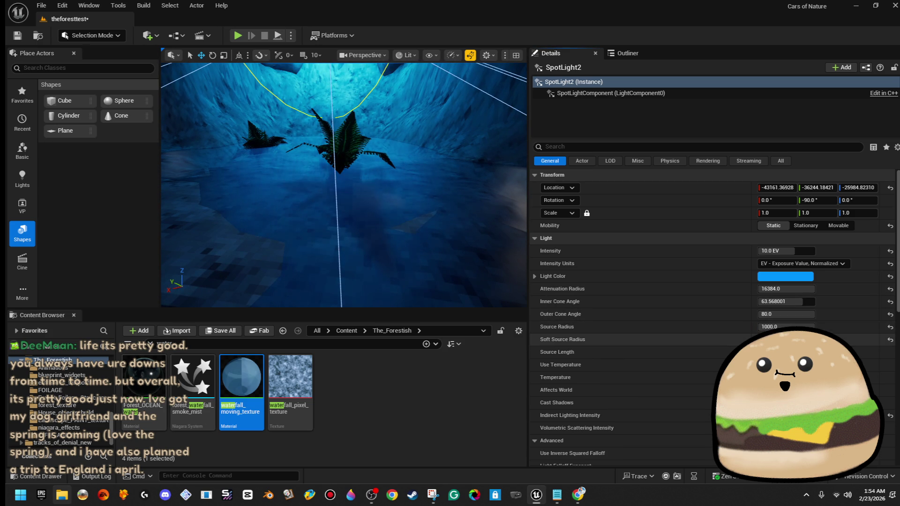
drag(785, 327, 759, 327)
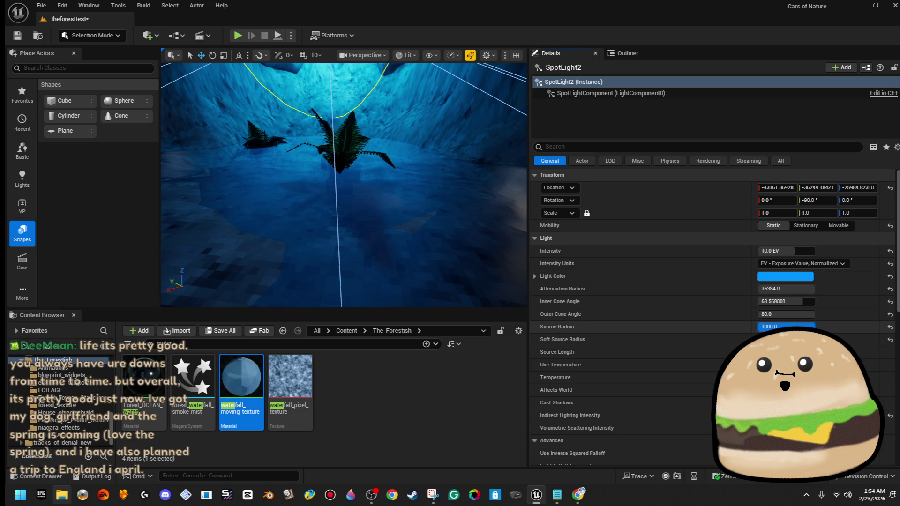
drag(343, 188, 333, 257)
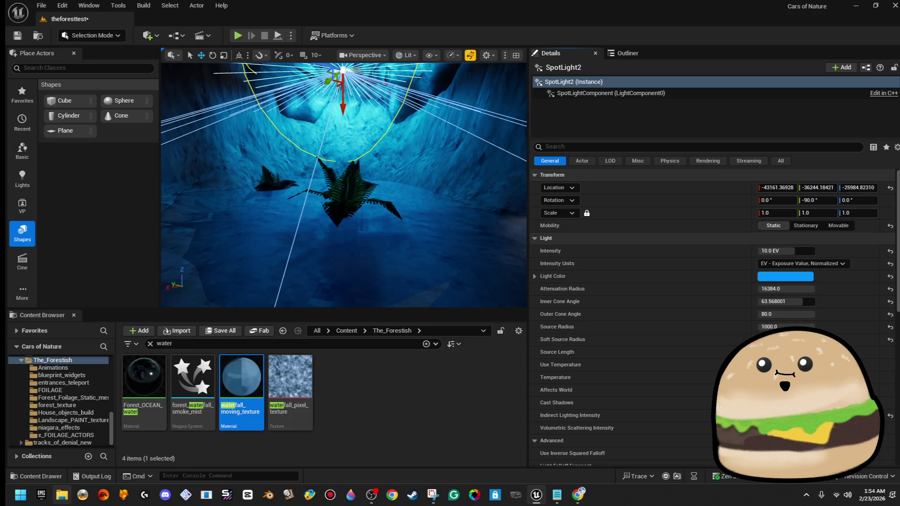
mouse_move(383, 198)
mouse_down()
mouse_move(382, 221)
mouse_move(382, 199)
mouse_up()
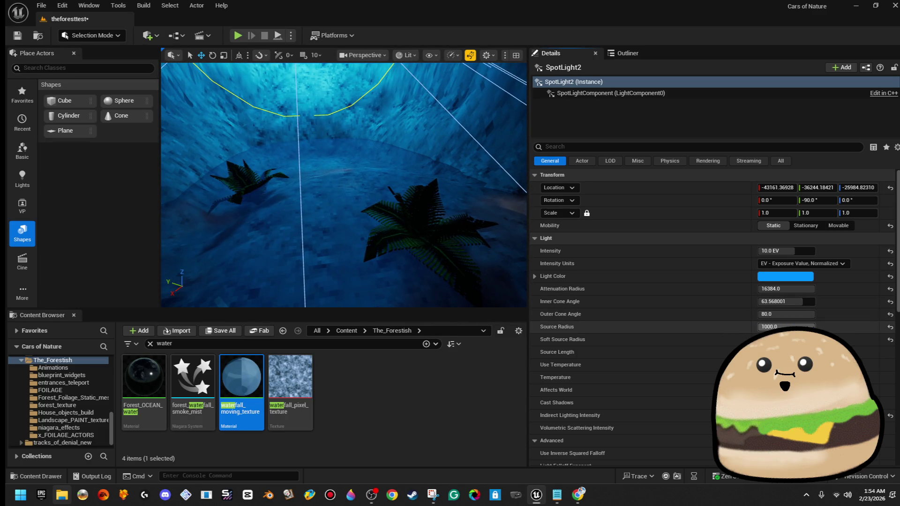
text(40)
key(Return)
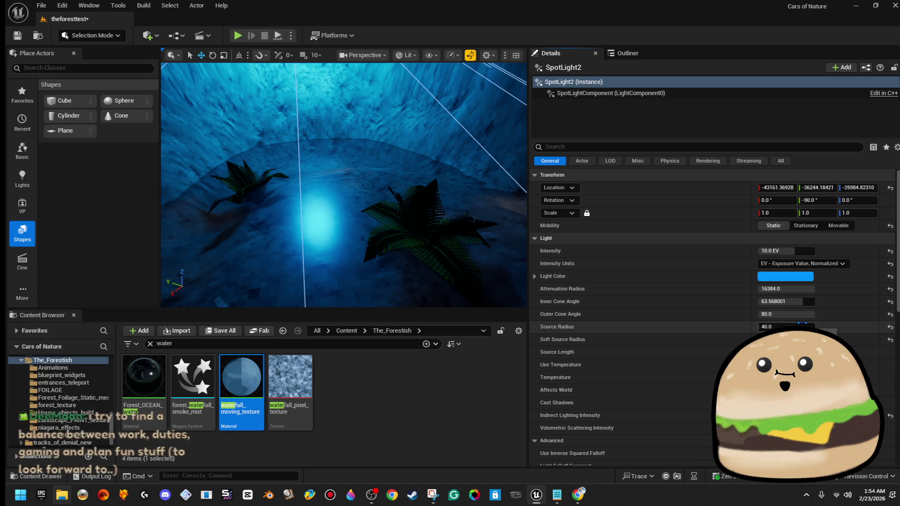
mouse_move(343, 187)
mouse_down()
mouse_move(343, 178)
mouse_move(343, 188)
mouse_up()
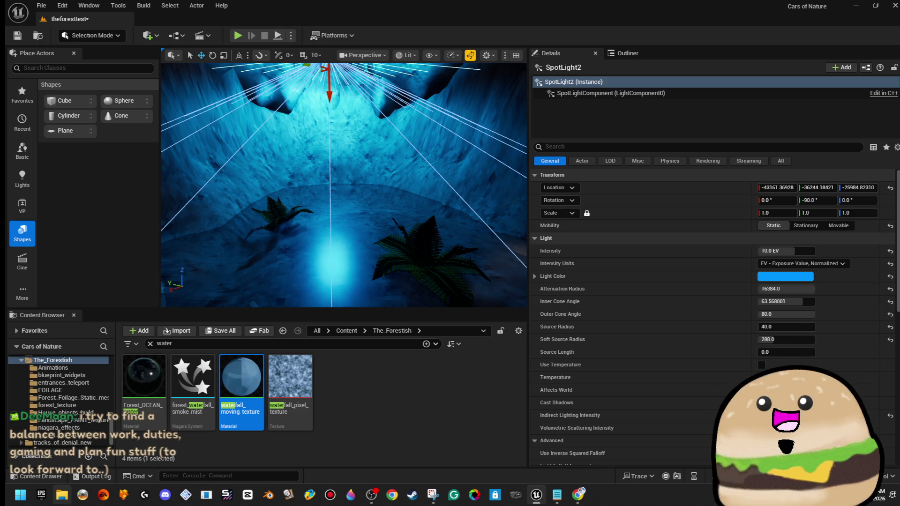
drag(343, 187, 354, 187)
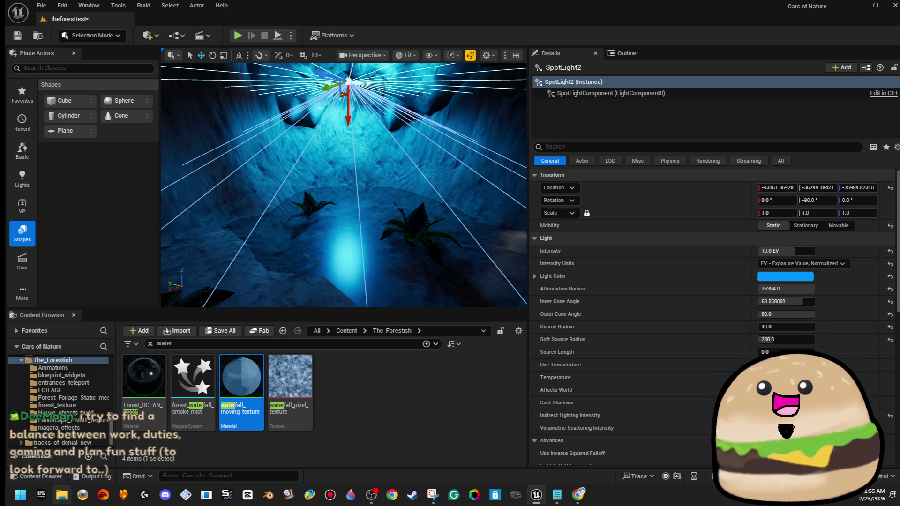
drag(761, 302, 802, 301)
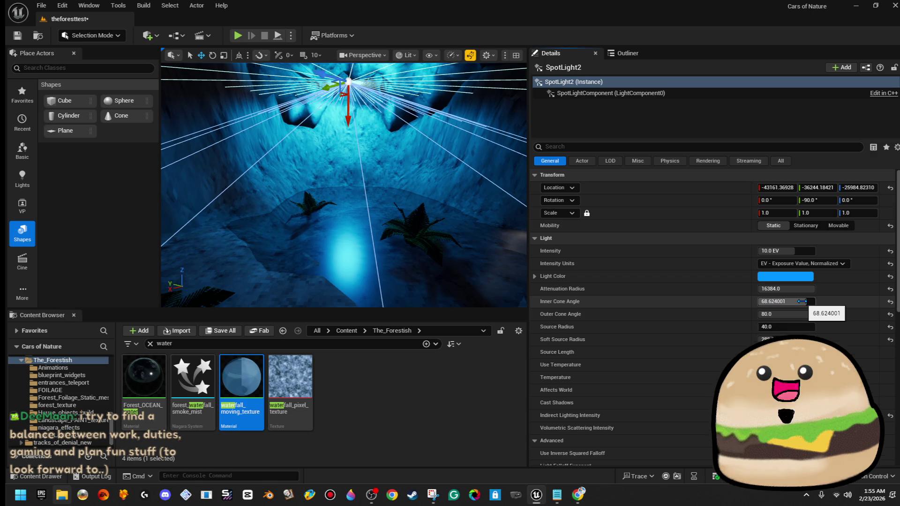
key(ctrl+z)
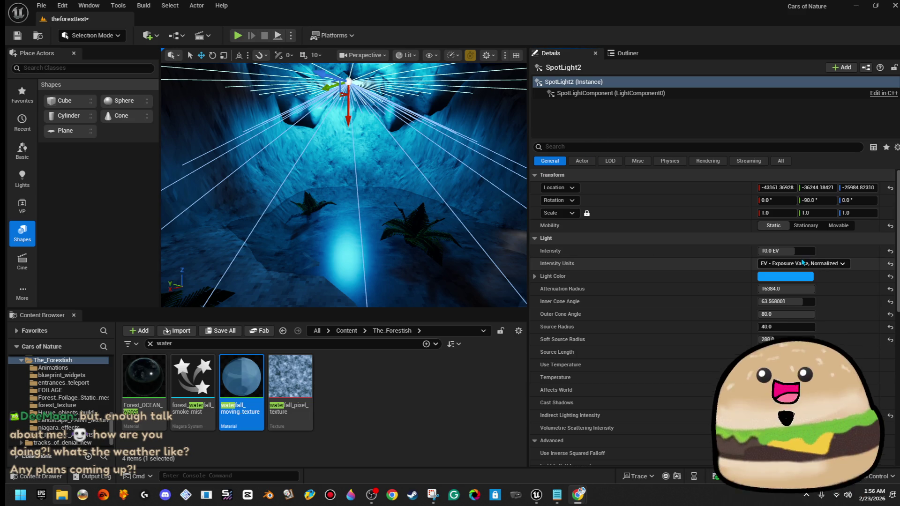
- Set SpotLight2's soft source radius to 750, keeping its inner cone angle unchanged
mouse_move(800, 303)
mouse_down()
mouse_move(783, 303)
mouse_move(800, 304)
mouse_up()
key(ctrl+z)
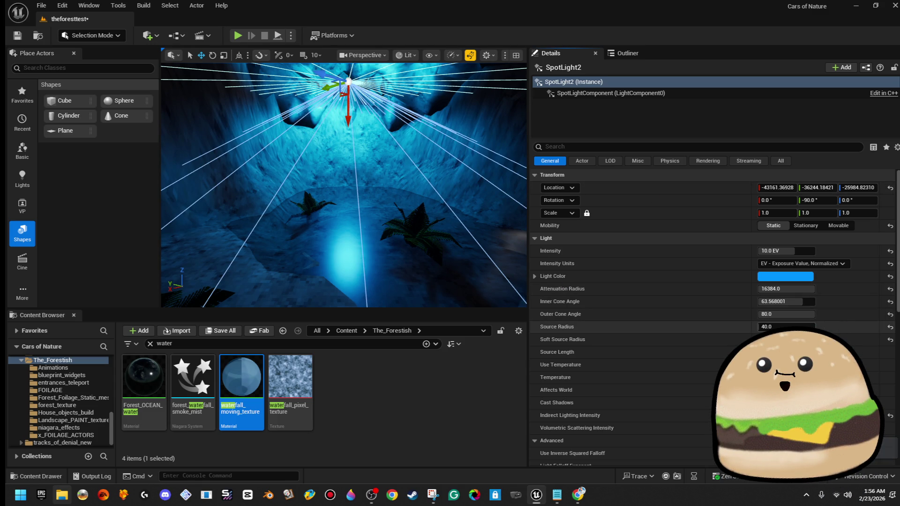
click(796, 339)
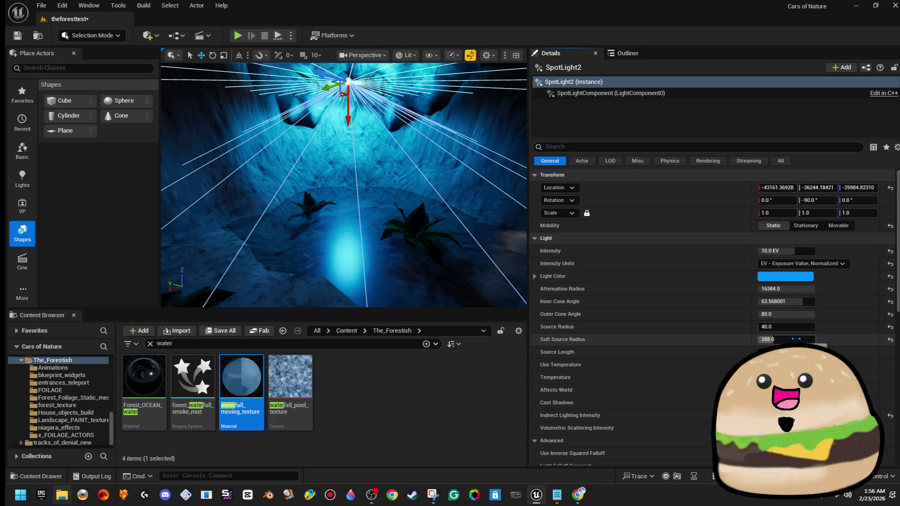
text(750)
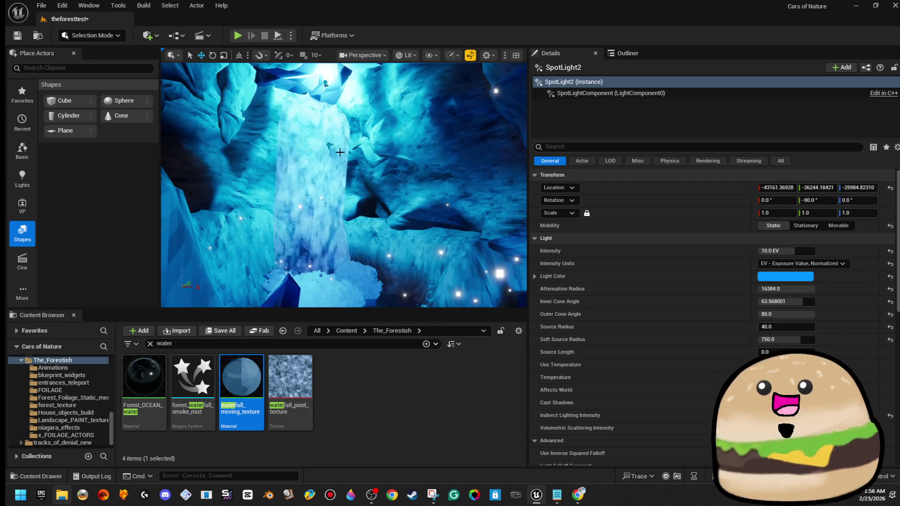
click(328, 155)
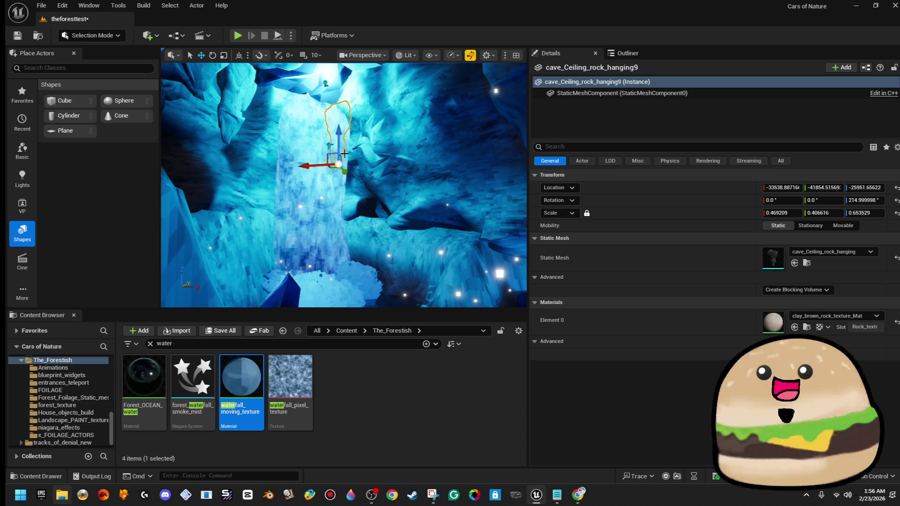
- Select the waterfall SpotLight and try different soft source radius values
click(330, 158)
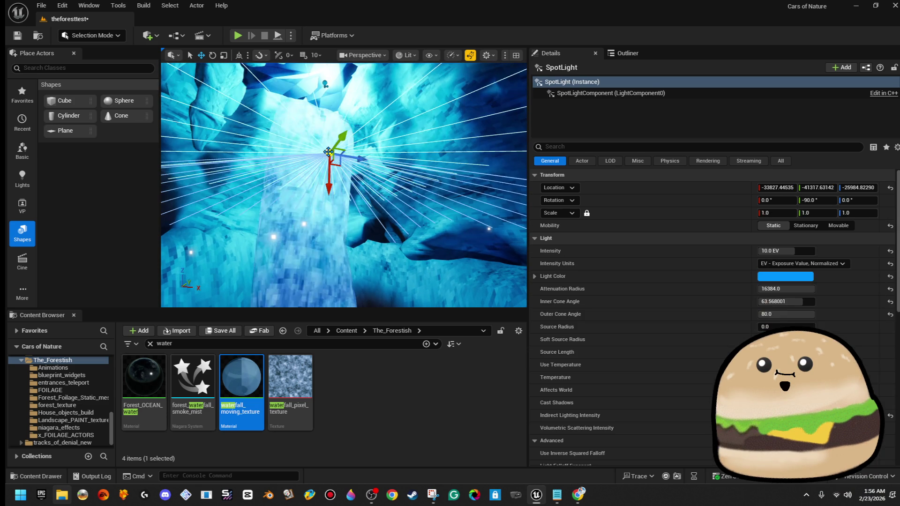
drag(787, 301, 807, 303)
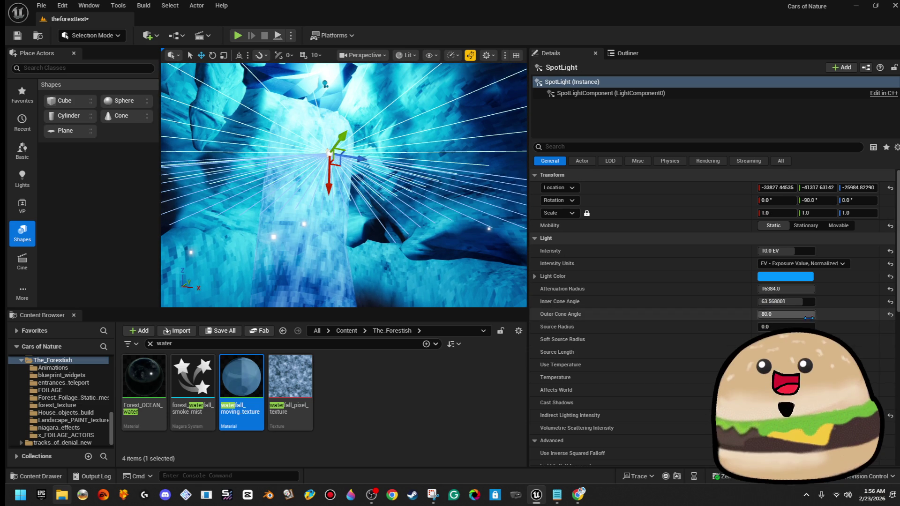
scroll(610, 370, down, 4)
scroll(808, 311, up, 3)
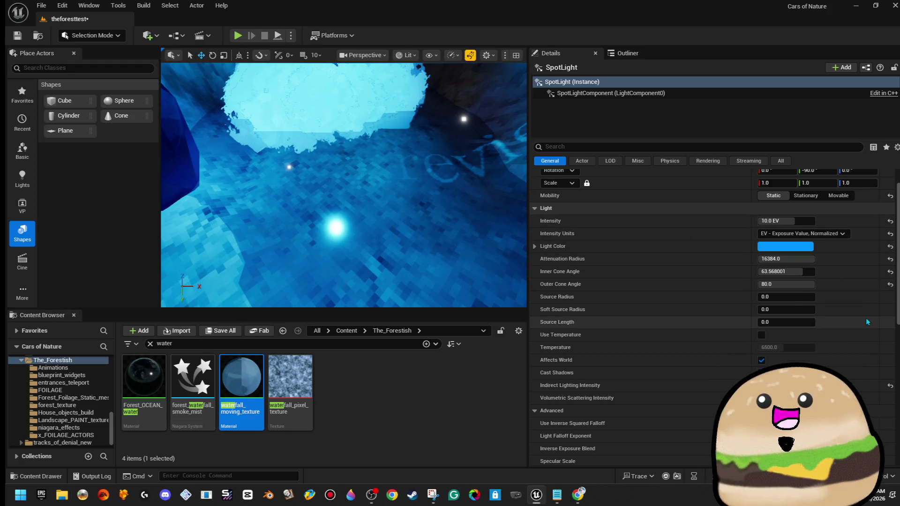
drag(809, 308, 860, 309)
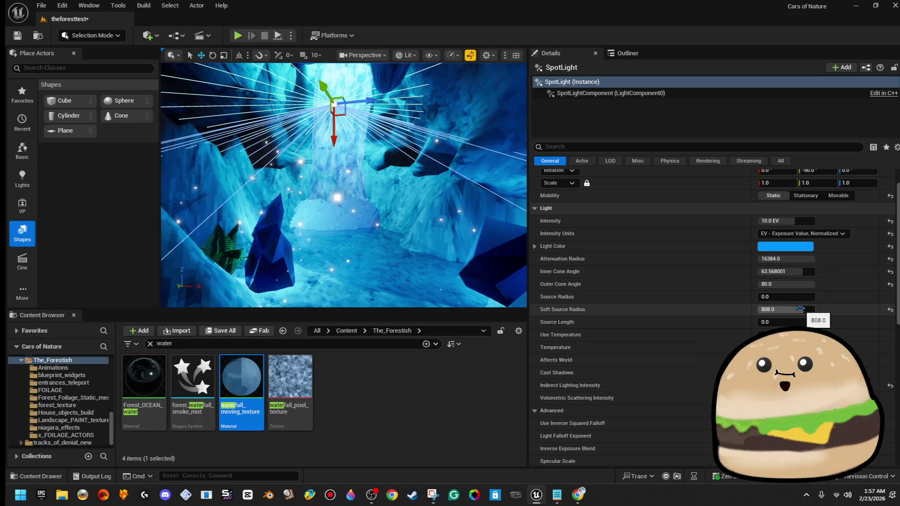
drag(800, 309, 755, 310)
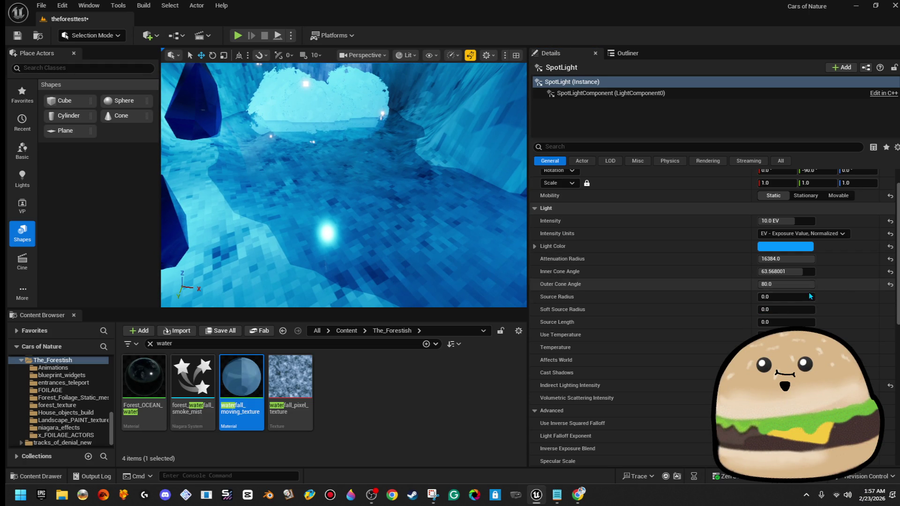
mouse_move(786, 310)
mouse_down()
mouse_move(796, 310)
mouse_move(774, 309)
mouse_up()
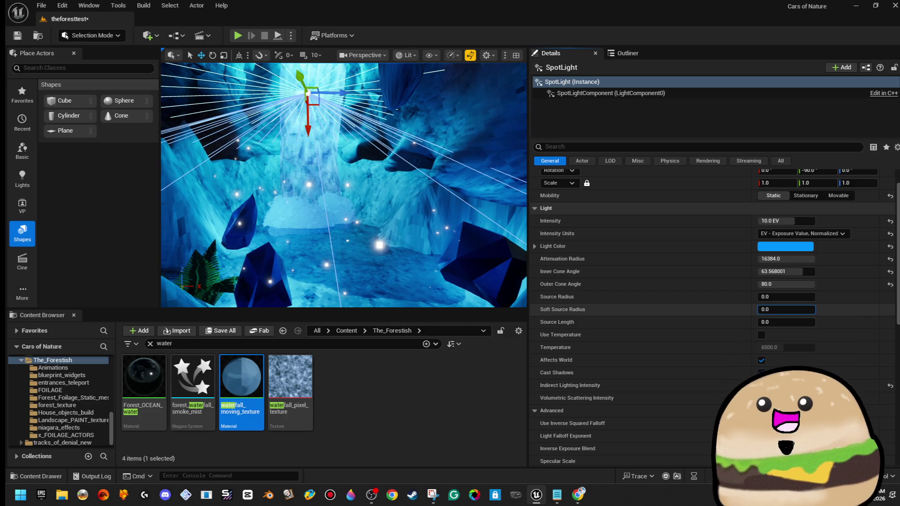
- Set the SpotLight's soft source radius to 250 and save the level
text(216248)
key(Return)
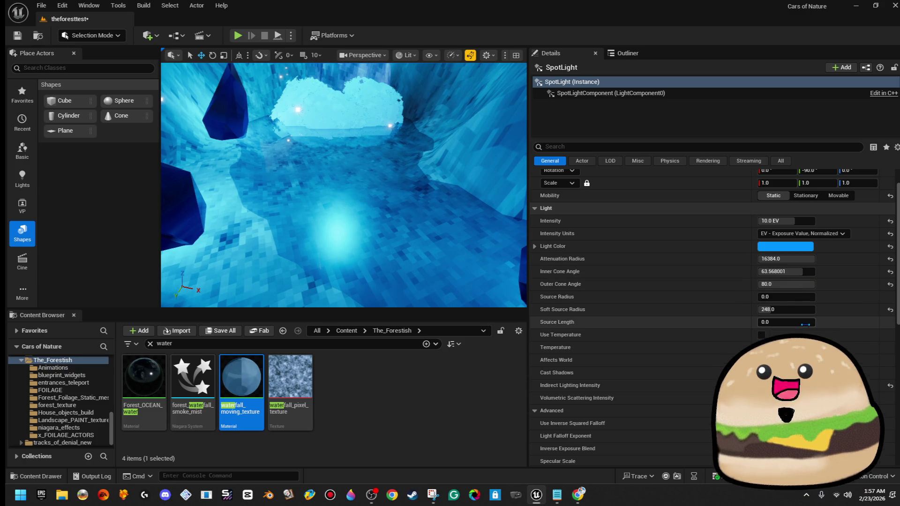
click(811, 309)
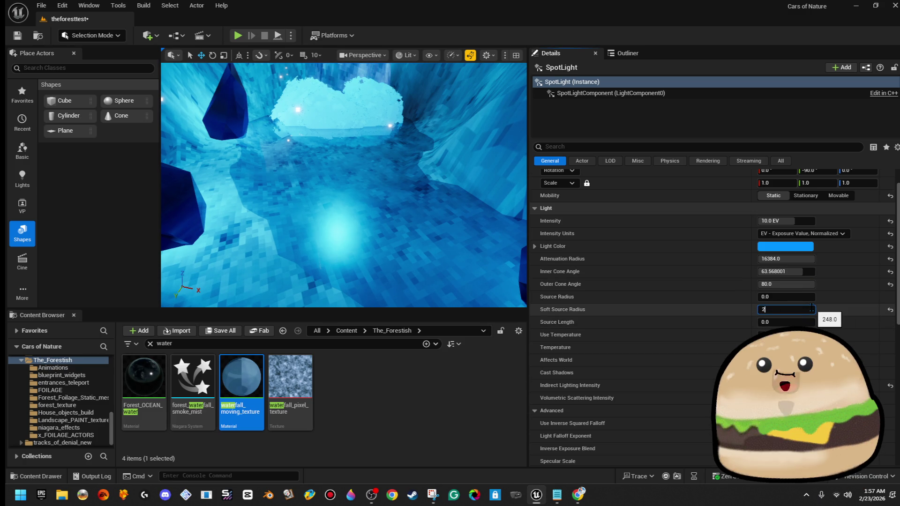
text(50)
key(Return)
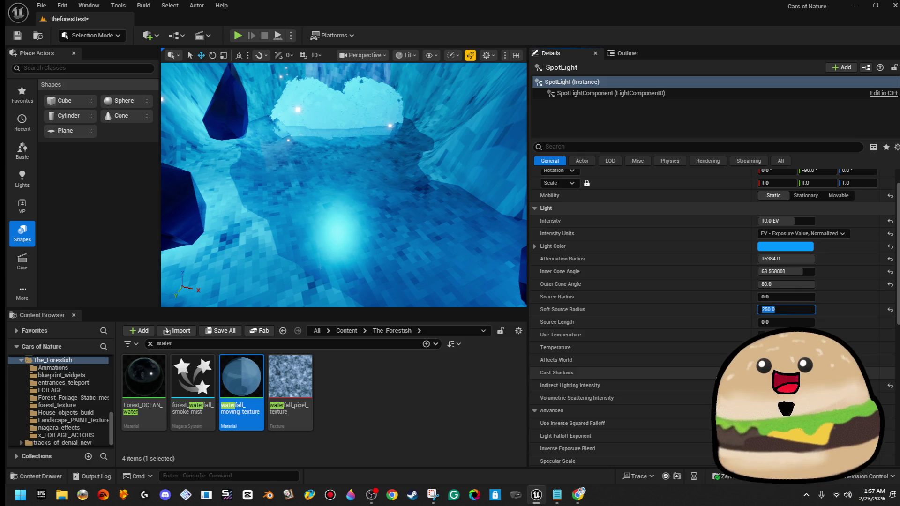
key(f)
key(ctrl+s)
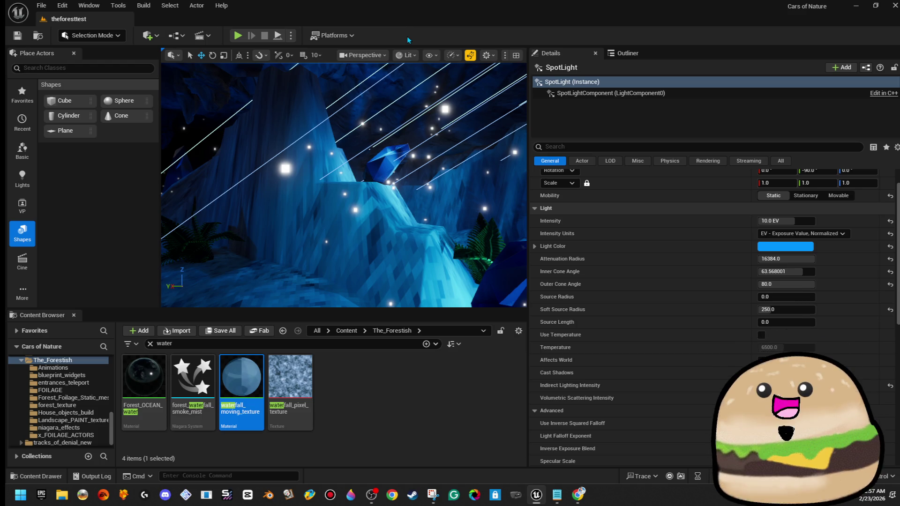
scroll(344, 184, down, 2)
key(f)
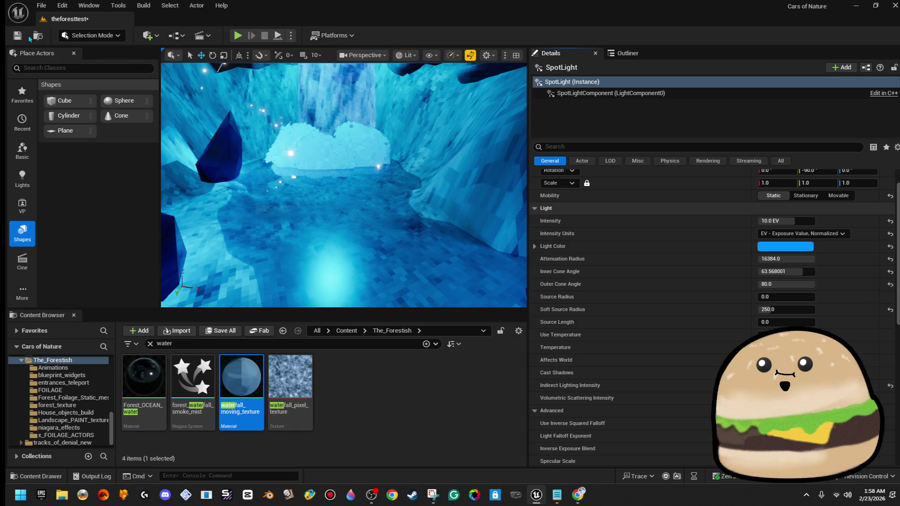
drag(211, 117, 242, 103)
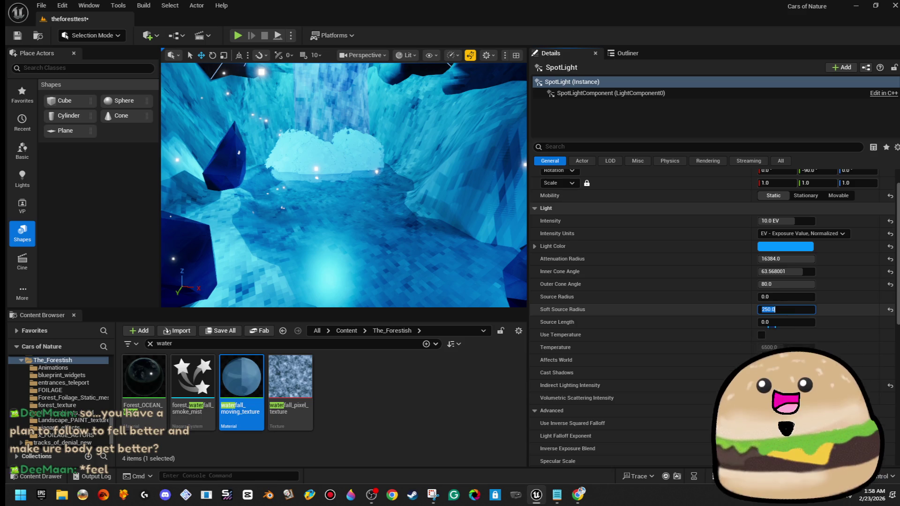
mouse_move(258, 383)
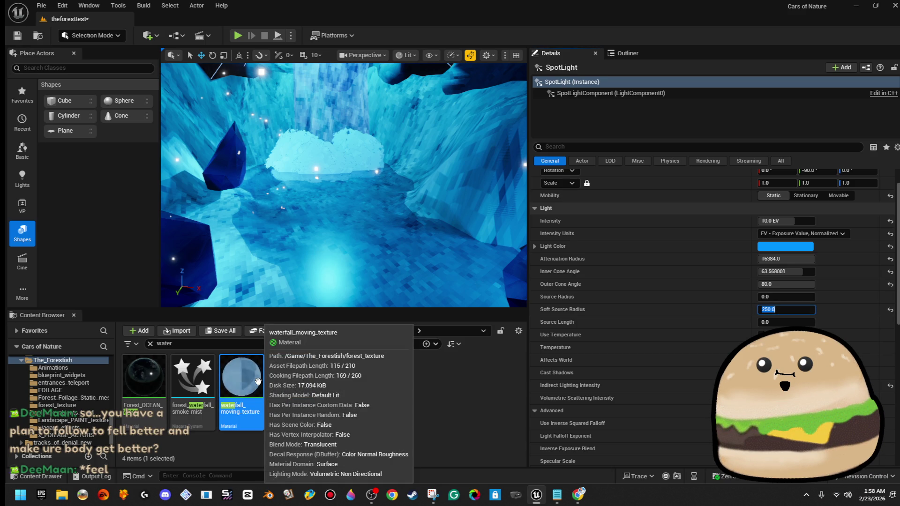
click(257, 381)
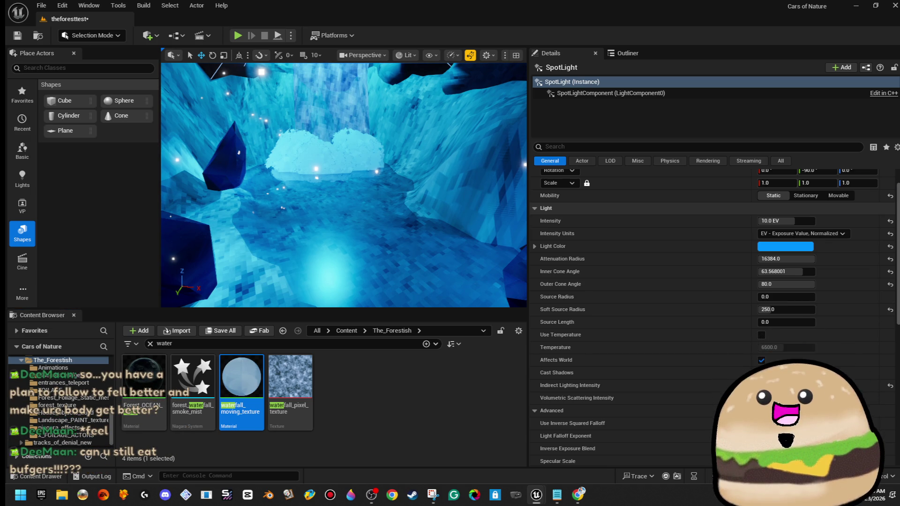
key(Up)
key(Down)
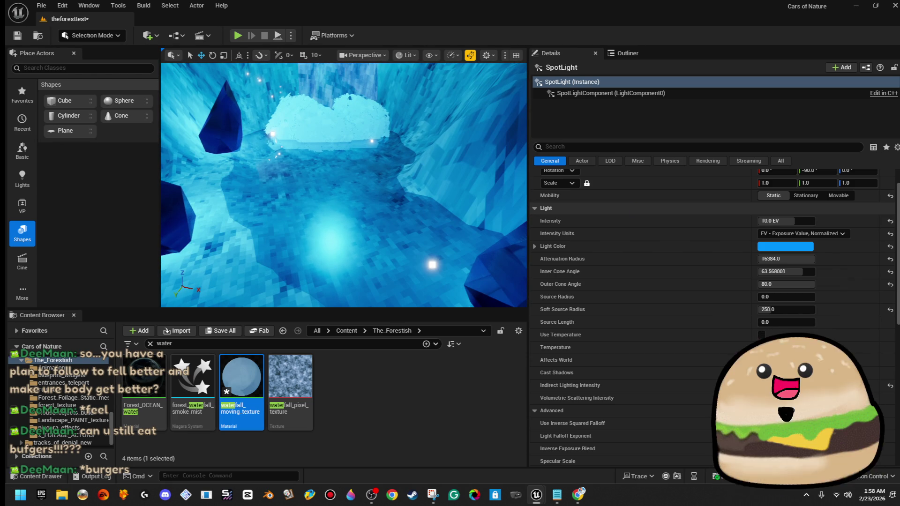